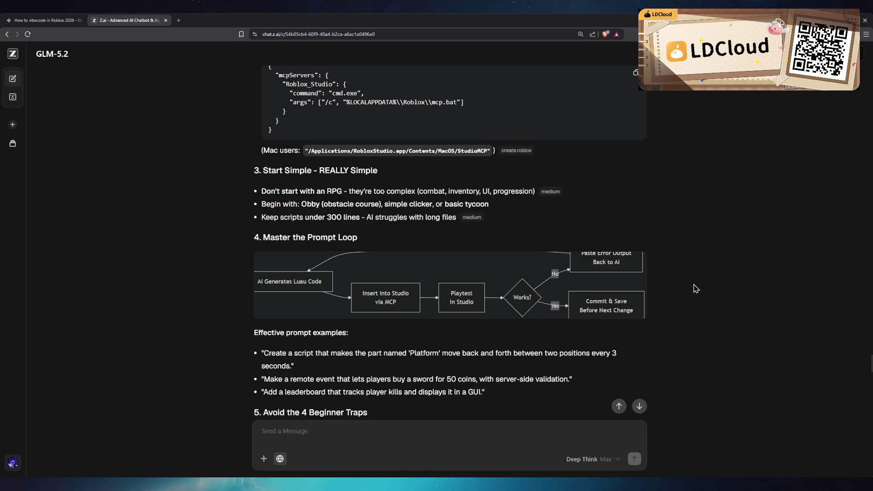
- Scroll the GLM-5.2 answer past the prompt loop diagram to the Beginner Traps table and Power User Tips
{"action": "scroll", "coordinate": [696, 288], "scroll_direction": "down", "scroll_amount": 2}
{"action": "scroll", "coordinate": [690, 283], "scroll_direction": "down", "scroll_amount": 2}
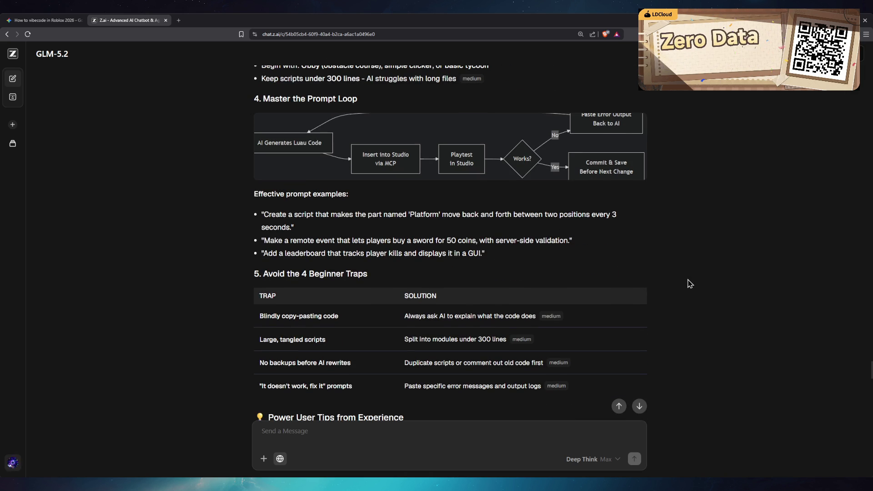
{"action": "scroll", "coordinate": [690, 284], "scroll_direction": "down", "scroll_amount": 2}
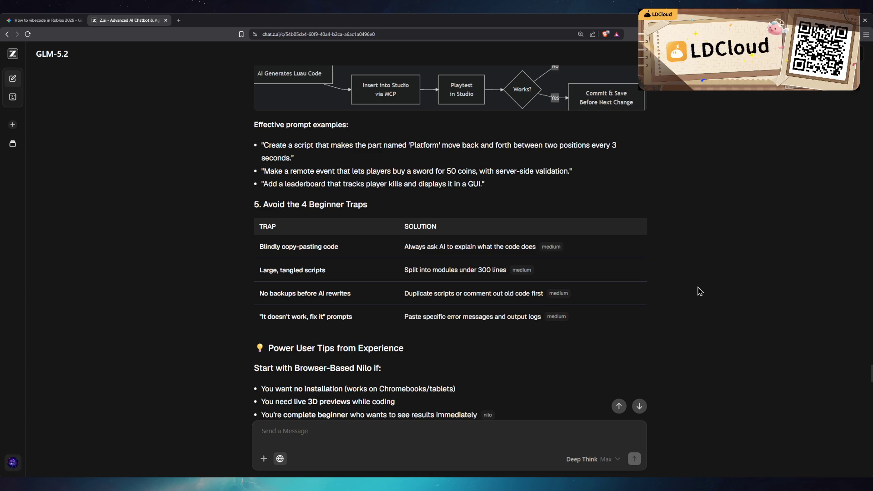
{"action": "scroll", "coordinate": [717, 286], "scroll_direction": "down", "scroll_amount": 3}
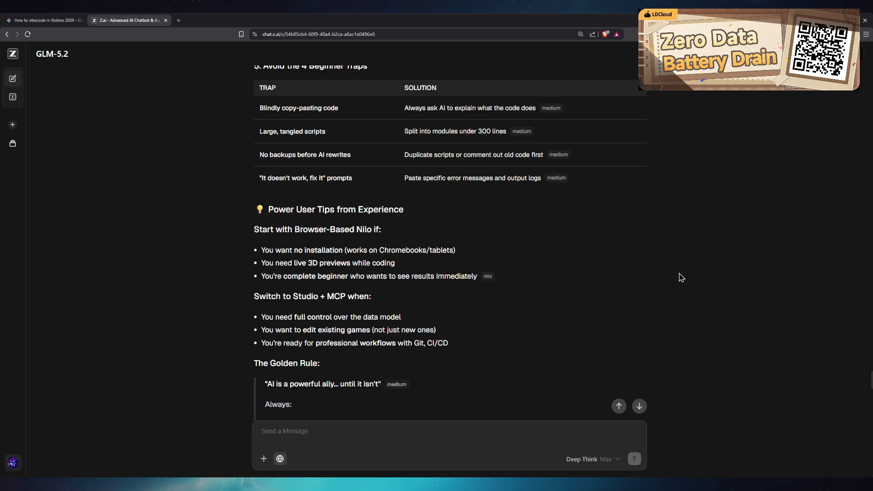
{"action": "scroll", "coordinate": [681, 278], "scroll_direction": "down", "scroll_amount": 2}
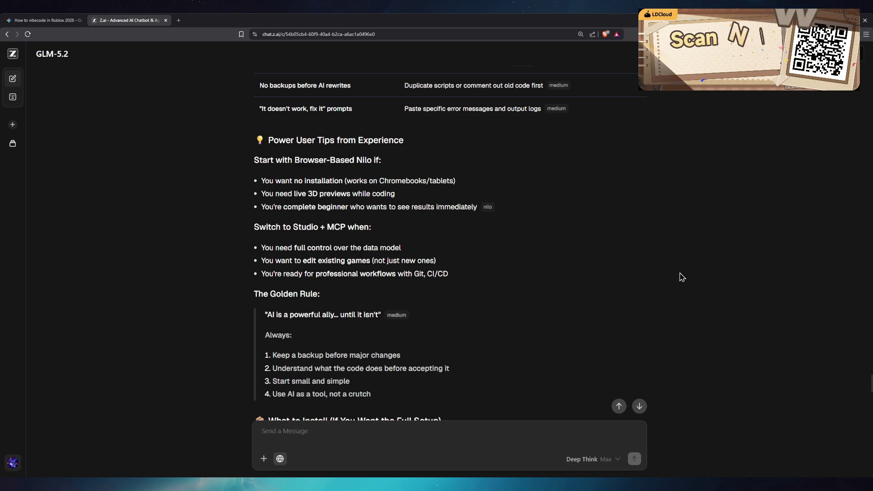
{"action": "scroll", "coordinate": [683, 278], "scroll_direction": "down", "scroll_amount": 2}
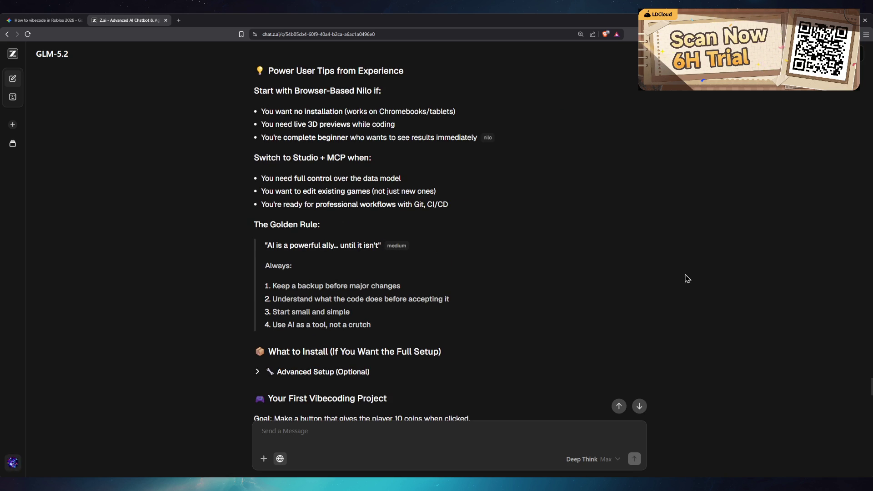
{"action": "scroll", "coordinate": [682, 270], "scroll_direction": "down", "scroll_amount": 2}
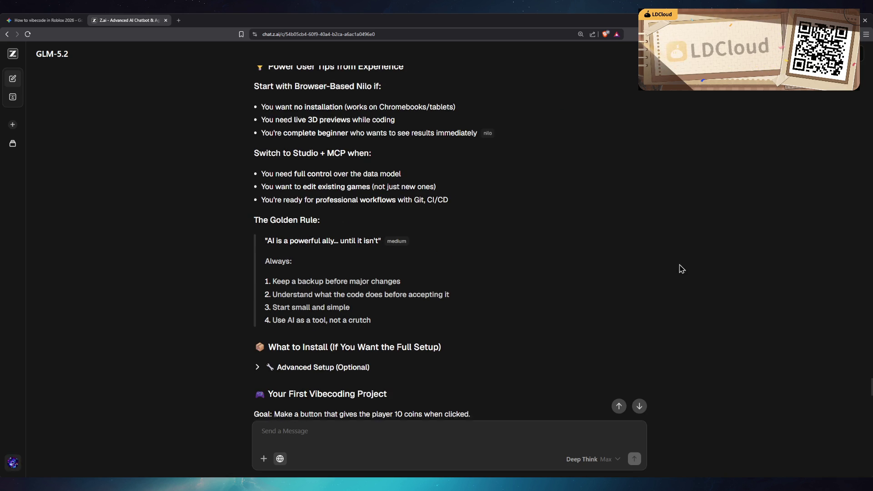
{"action": "scroll", "coordinate": [669, 268], "scroll_direction": "down", "scroll_amount": 3}
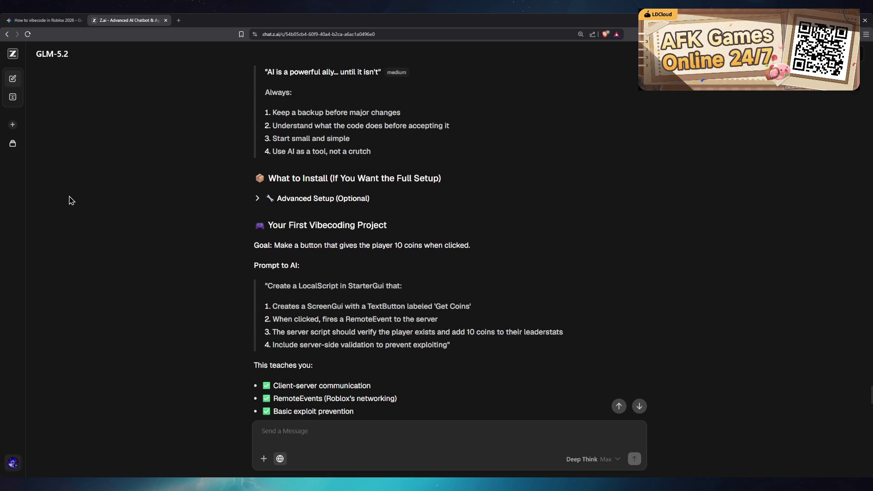
{"action": "key", "text": "super+Down"}
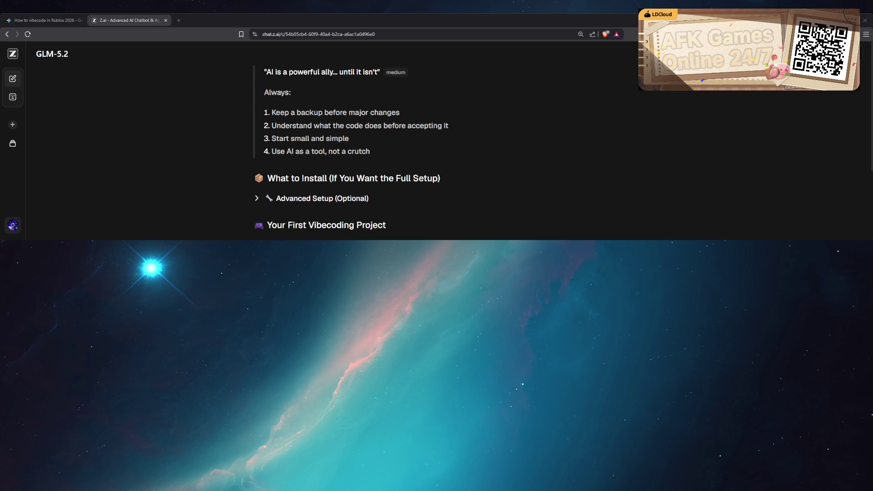
{"action": "key", "text": "super+Up"}
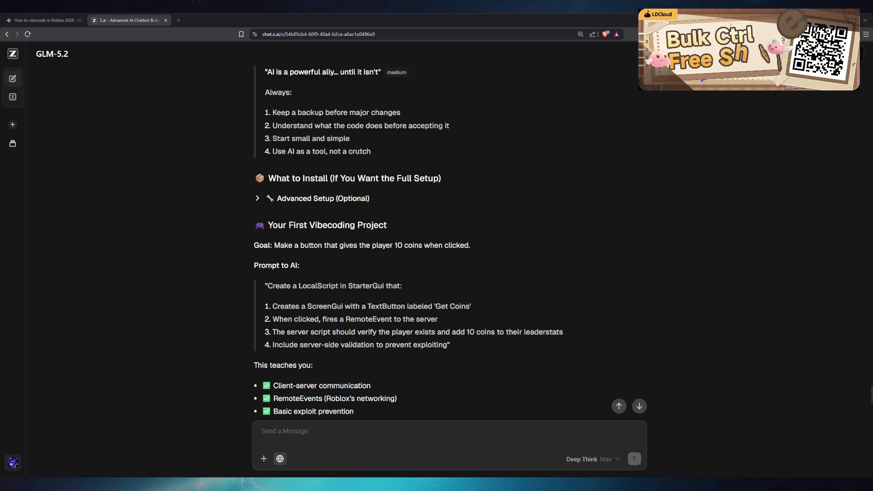
{"action": "scroll", "coordinate": [451, 245], "scroll_direction": "down", "scroll_amount": 2}
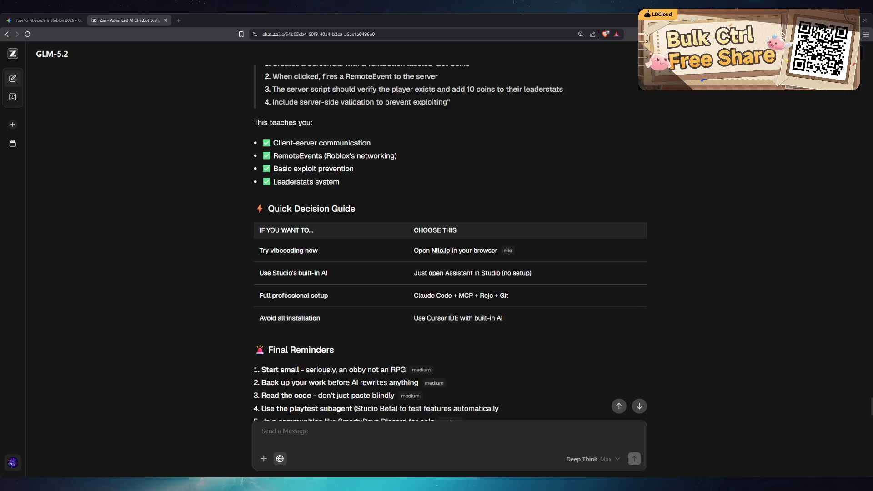
- Zoom the browser page in with Ctrl+Plus to enlarge the answer's text
{"action": "key", "text": "ctrl+plus"}
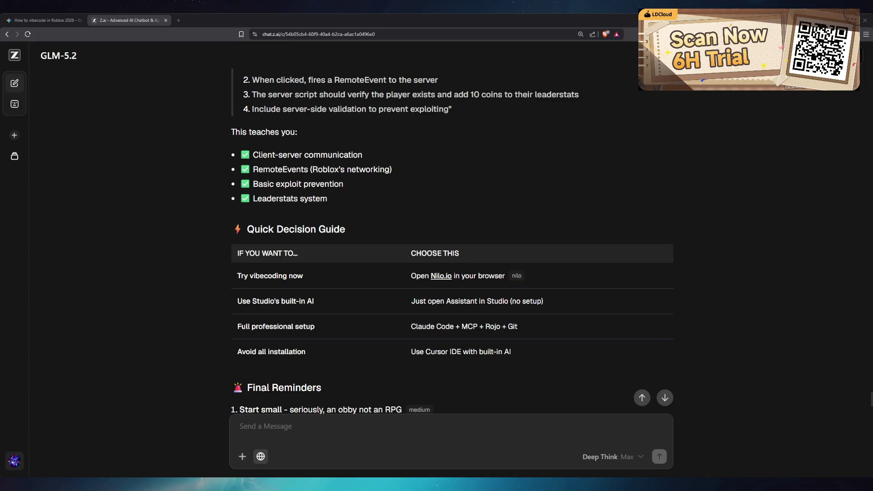
- Open a new browser tab and paste the Codex AI Presence page address
{"action": "key", "text": "ctrl+t"}
{"action": "type", "text": "https://walkingissue.github.io/Codex-AI-presence-pages/"}
- Load the Codex AI Presence page and scroll down to the loop section's three step cards
{"action": "key", "text": "Return"}
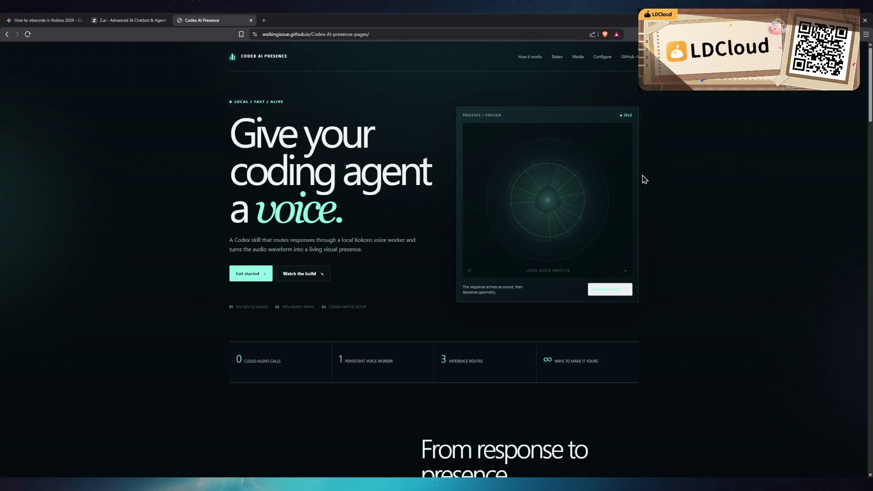
{"action": "scroll", "coordinate": [645, 181], "scroll_direction": "down", "scroll_amount": 1}
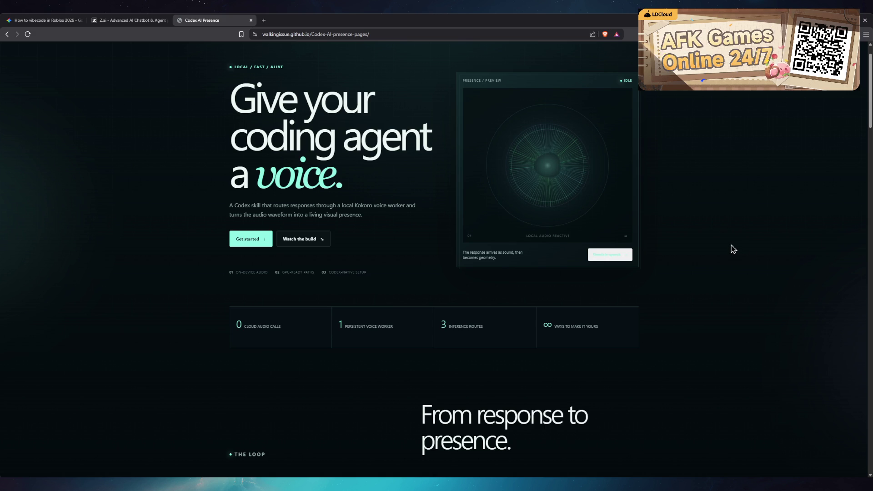
{"action": "scroll", "coordinate": [732, 249], "scroll_direction": "down", "scroll_amount": 3}
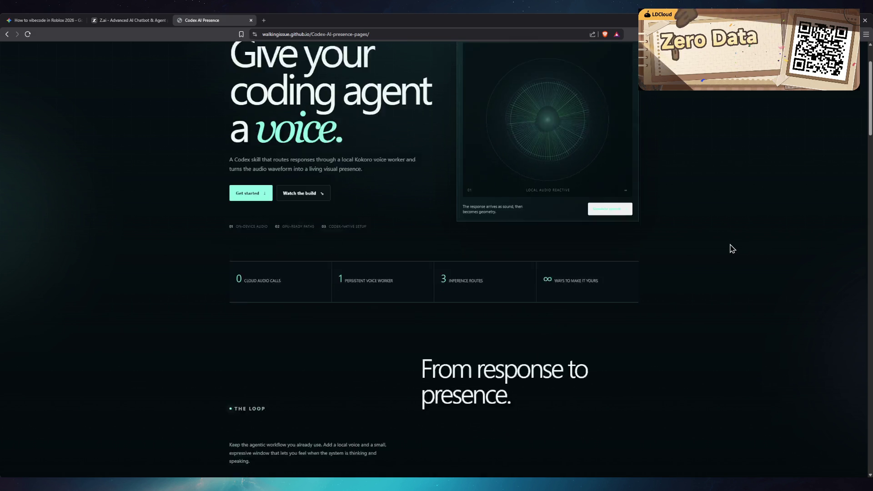
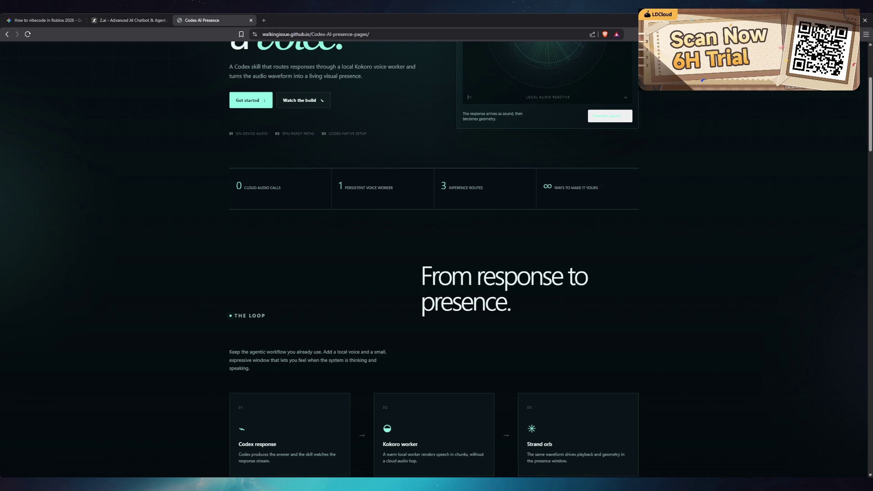
- Scroll the Codex AI Presence page down to the Strand Orb visual states and demo videos
{"action": "scroll", "coordinate": [658, 286], "scroll_direction": "down", "scroll_amount": 2}
{"action": "scroll", "coordinate": [661, 287], "scroll_direction": "down", "scroll_amount": 1}
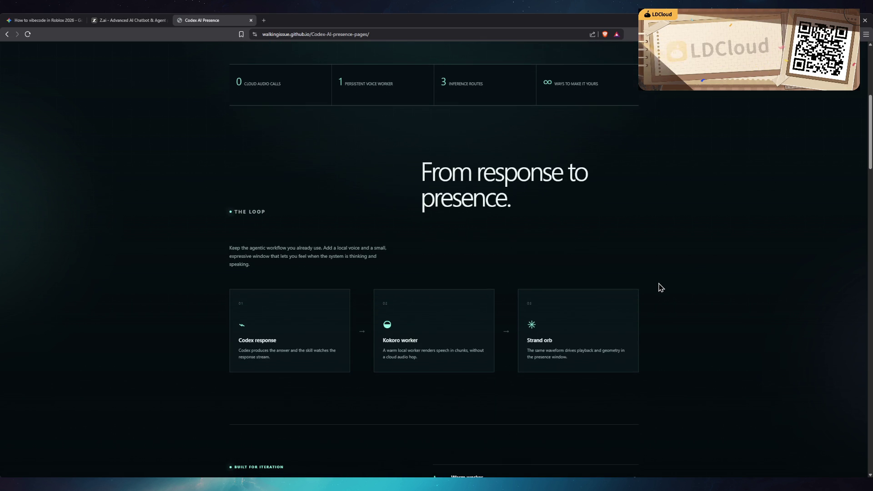
{"action": "scroll", "coordinate": [660, 288], "scroll_direction": "down", "scroll_amount": 2}
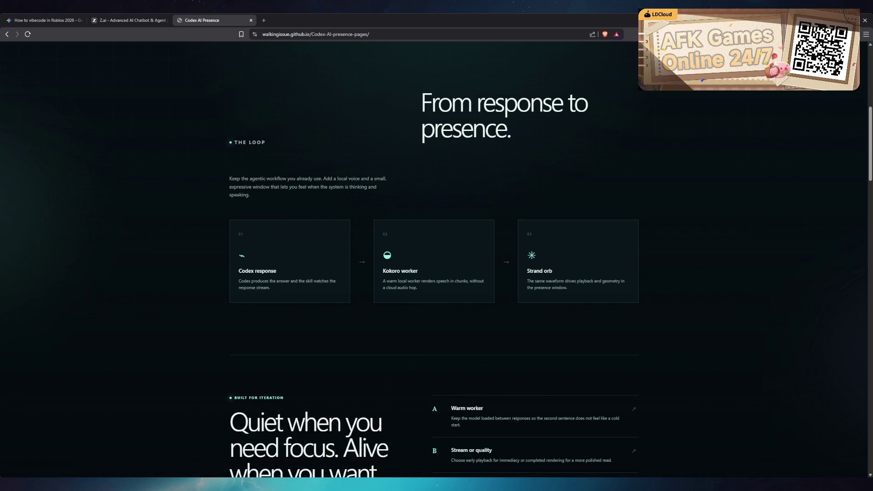
{"action": "scroll", "coordinate": [711, 330], "scroll_direction": "down", "scroll_amount": 6}
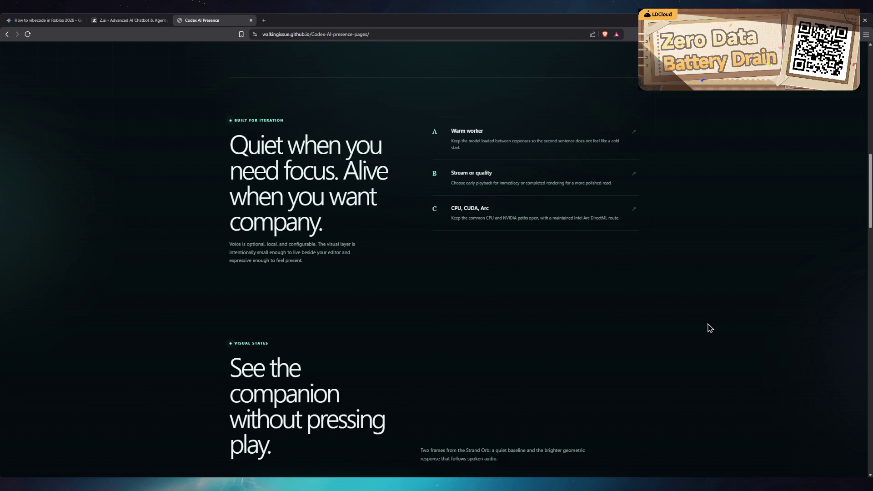
{"action": "scroll", "coordinate": [710, 328], "scroll_direction": "down", "scroll_amount": 5}
{"action": "scroll", "coordinate": [706, 327], "scroll_direction": "down", "scroll_amount": 2}
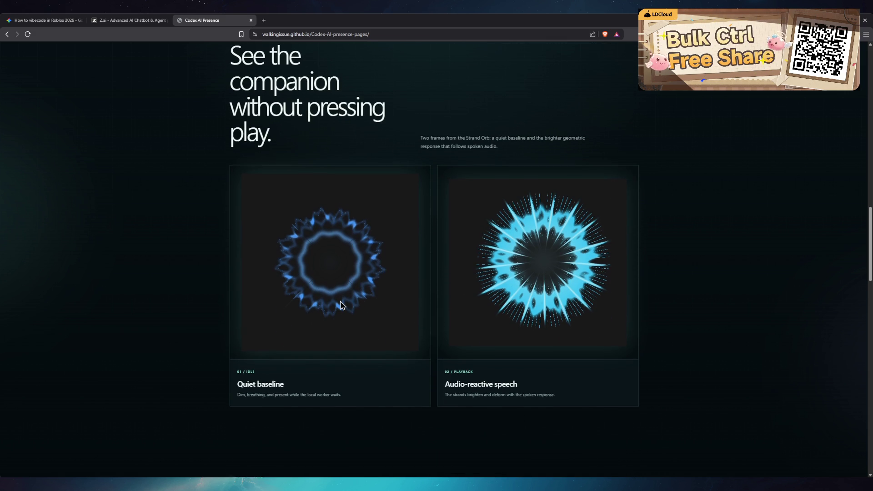
{"action": "scroll", "coordinate": [341, 305], "scroll_direction": "down", "scroll_amount": 1}
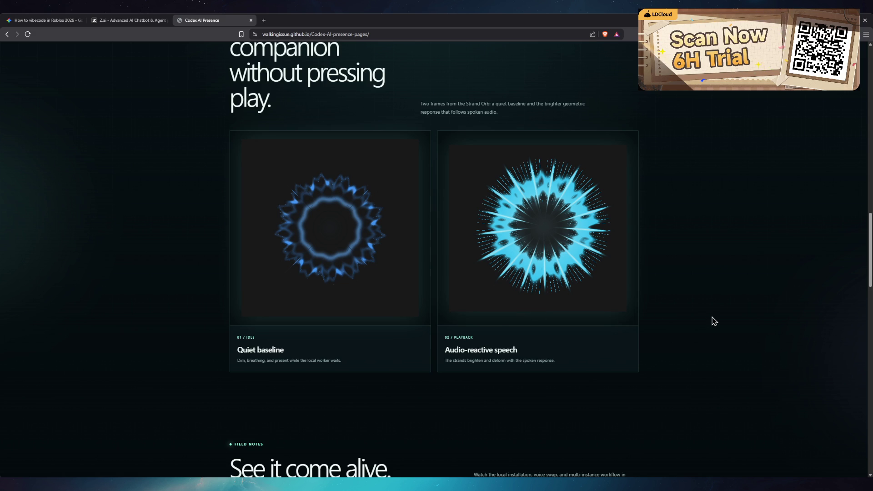
{"action": "scroll", "coordinate": [714, 321], "scroll_direction": "down", "scroll_amount": 8}
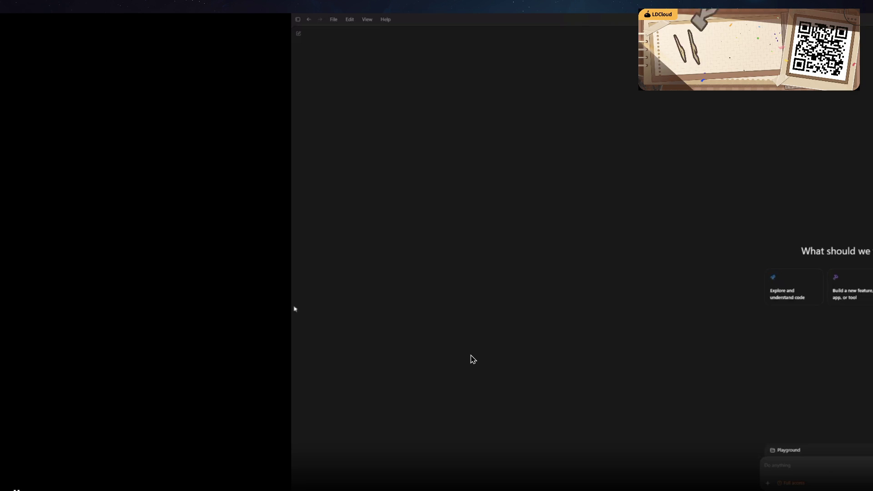
- Paste the codex-voice install request from the Codex AI Presence repo into the Codex prompt
{"action": "key", "text": "ctrl+v"}
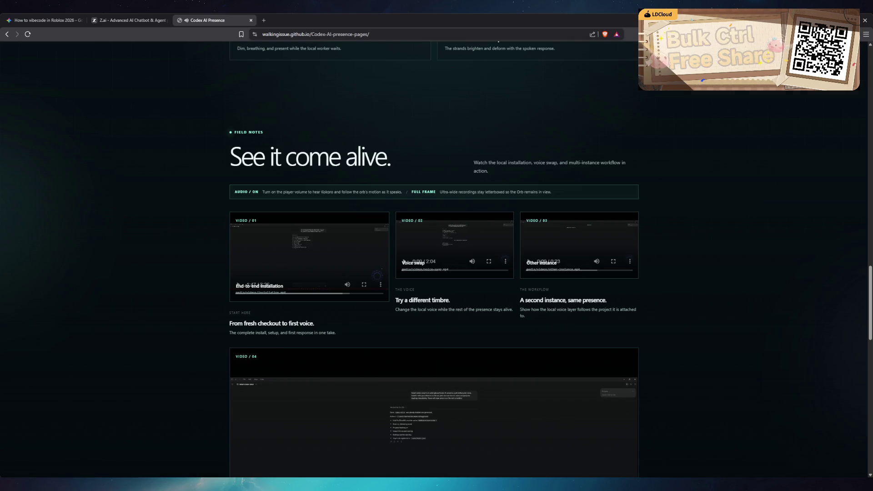
- Close the Codex AI Presence tab and return to the Z.ai Roblox vibecoding answer
{"action": "scroll", "coordinate": [719, 268], "scroll_direction": "up", "scroll_amount": 2}
{"action": "key", "text": "ctrl+w"}
{"action": "scroll", "coordinate": [636, 256], "scroll_direction": "down", "scroll_amount": 1}
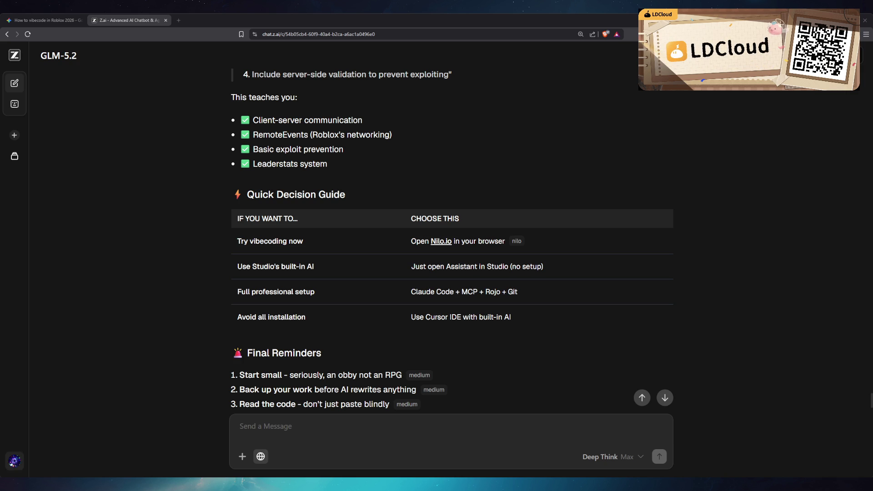
- Read through the Z.ai vibecoding guide, then search for 'Rojo' in a new tab
{"action": "scroll", "coordinate": [557, 284], "scroll_direction": "up", "scroll_amount": 2}
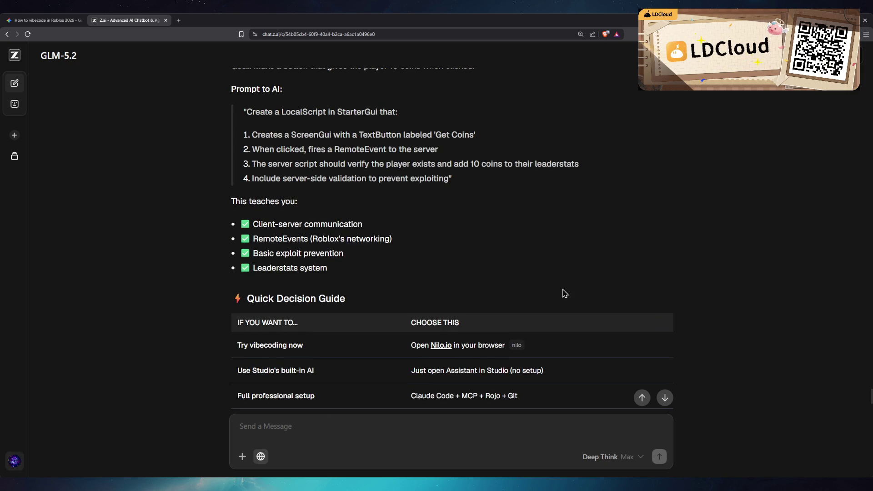
{"action": "scroll", "coordinate": [573, 287], "scroll_direction": "up", "scroll_amount": 3}
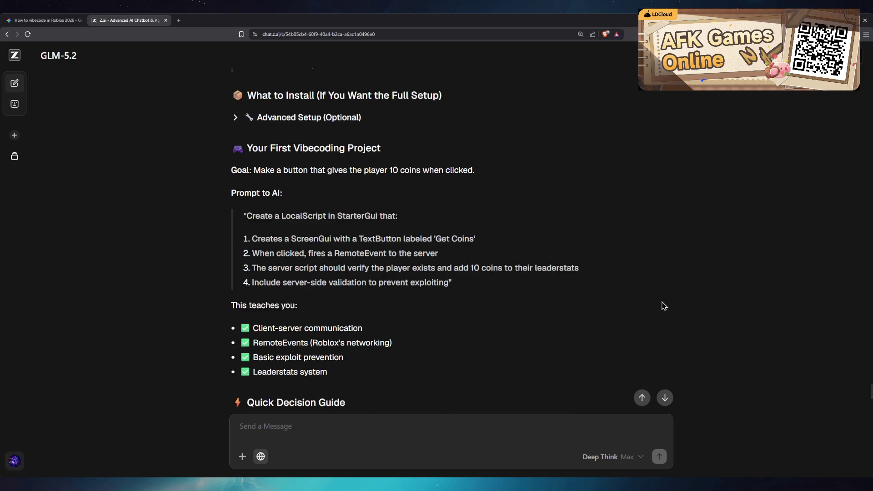
{"action": "scroll", "coordinate": [659, 326], "scroll_direction": "down", "scroll_amount": 2}
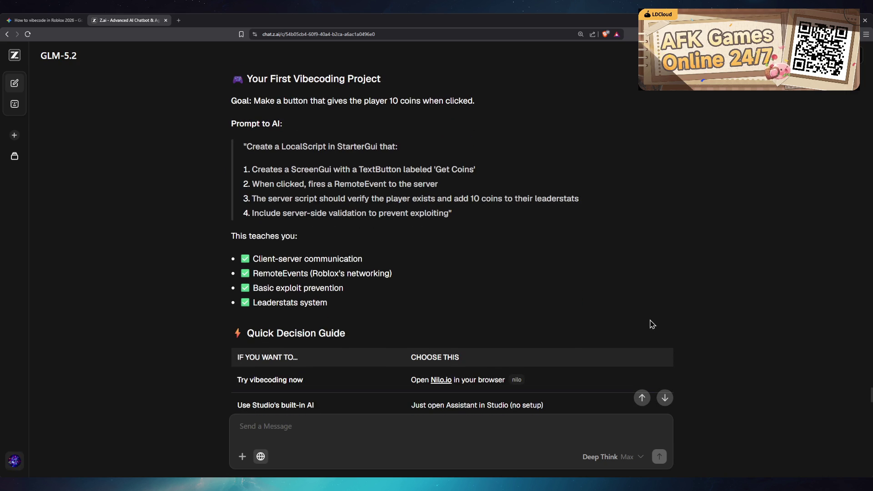
{"action": "scroll", "coordinate": [650, 324], "scroll_direction": "up", "scroll_amount": 1}
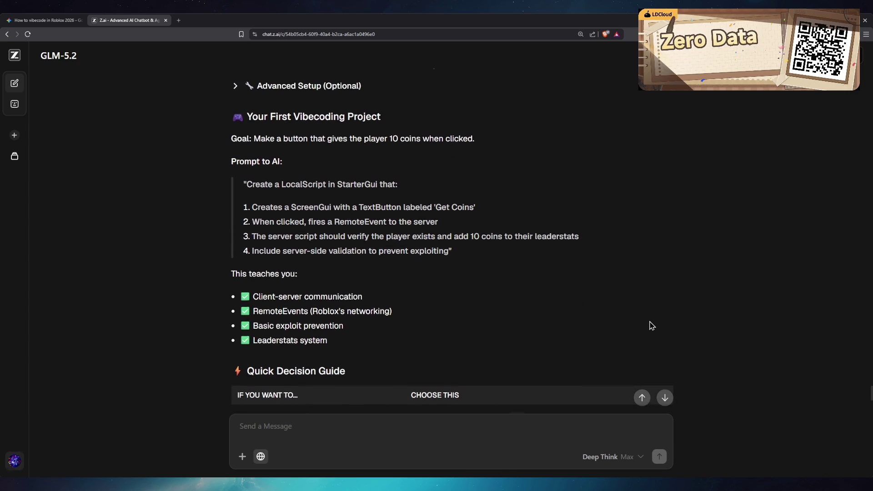
{"action": "scroll", "coordinate": [649, 325], "scroll_direction": "down", "scroll_amount": 9}
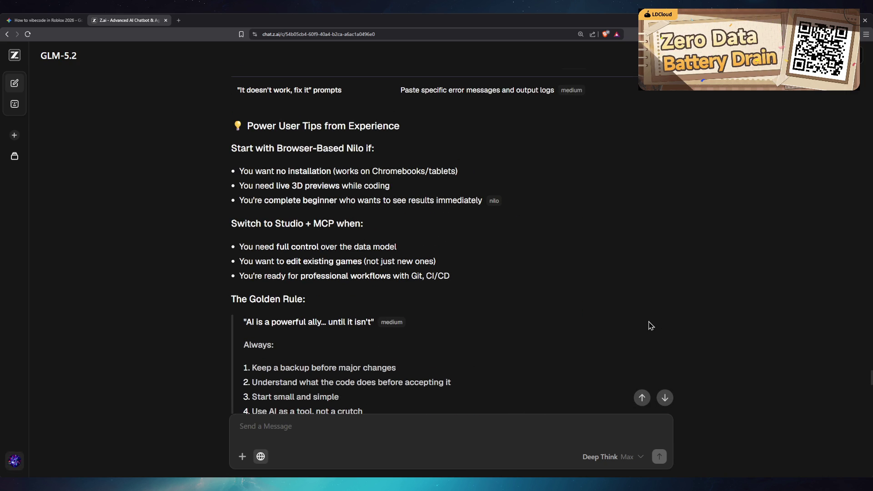
{"action": "scroll", "coordinate": [651, 326], "scroll_direction": "down", "scroll_amount": 12}
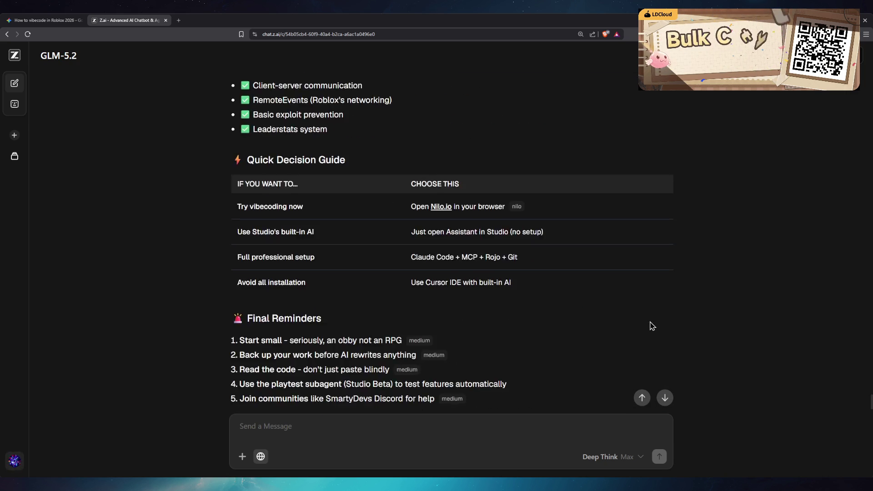
{"action": "scroll", "coordinate": [653, 326], "scroll_direction": "down", "scroll_amount": 1}
{"action": "key", "text": "ctrl+t"}
{"action": "type", "text": "Rojo"}
{"action": "key", "text": "Return"}
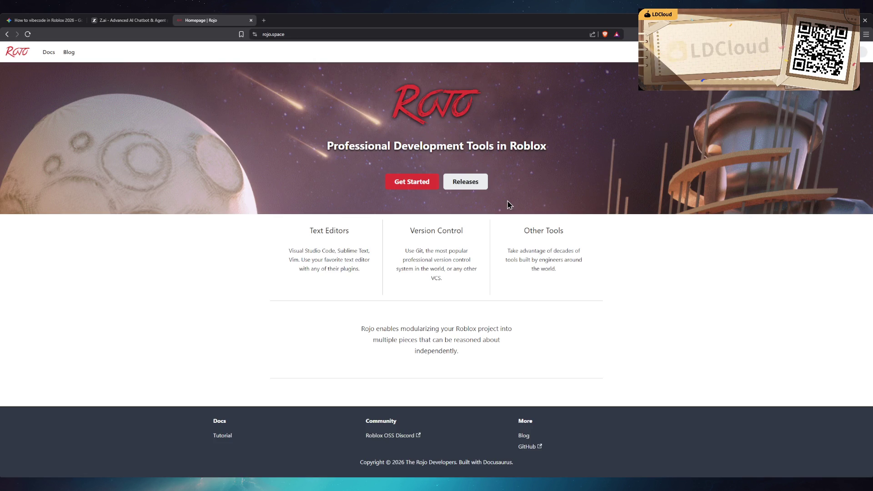
- Return to the Z.ai chat, keep reading the guide, and open another new tab
{"action": "left_click", "coordinate": [118, 21]}
{"action": "scroll", "coordinate": [532, 264], "scroll_direction": "up", "scroll_amount": 10}
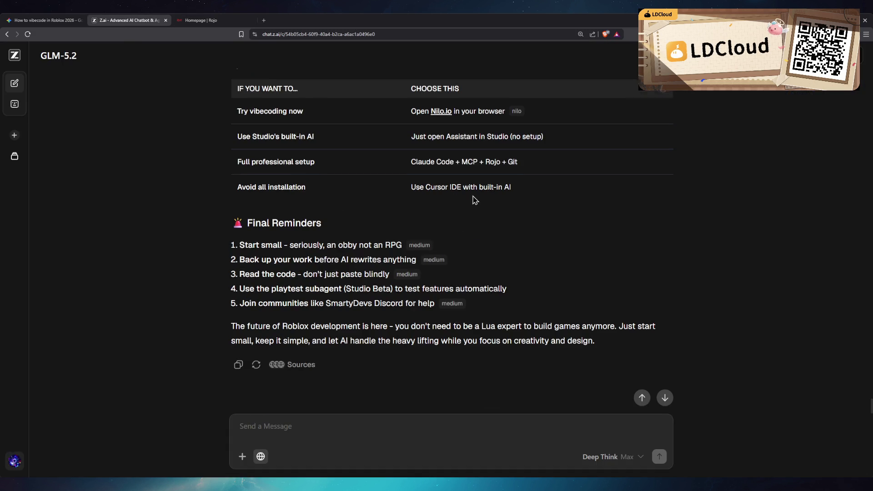
{"action": "scroll", "coordinate": [530, 275], "scroll_direction": "down", "scroll_amount": 5}
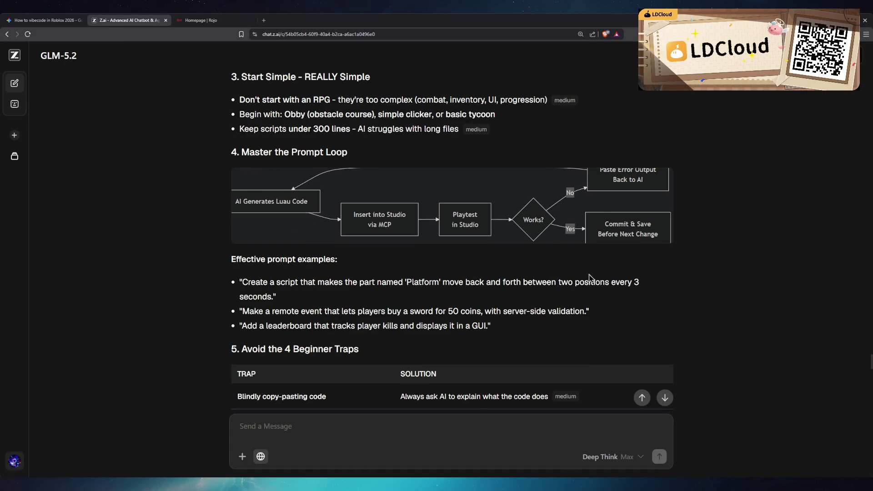
{"action": "scroll", "coordinate": [594, 278], "scroll_direction": "down", "scroll_amount": 2}
{"action": "scroll", "coordinate": [597, 279], "scroll_direction": "down", "scroll_amount": 5}
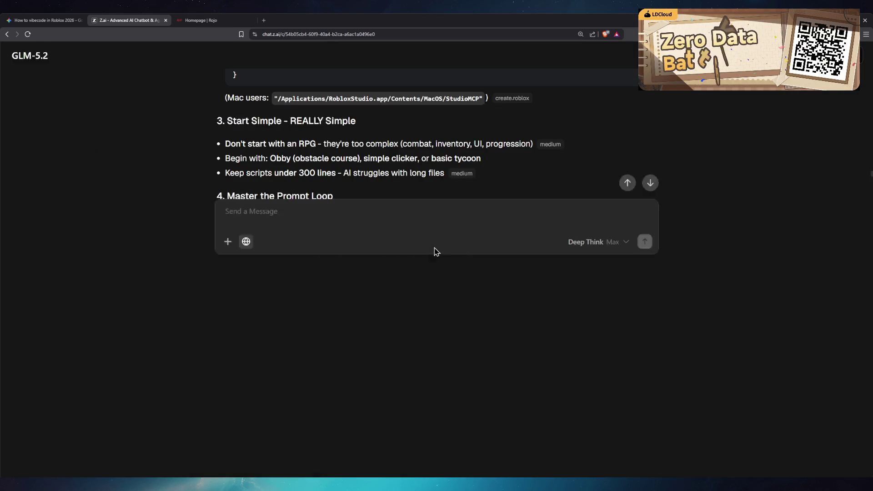
{"action": "key", "text": "ctrl+t"}
- Search Brave for 'Nilo', refine it to 'Nilo roblox', and open nilo.io
{"action": "type", "text": "Nilo"}
{"action": "key", "text": "Return"}
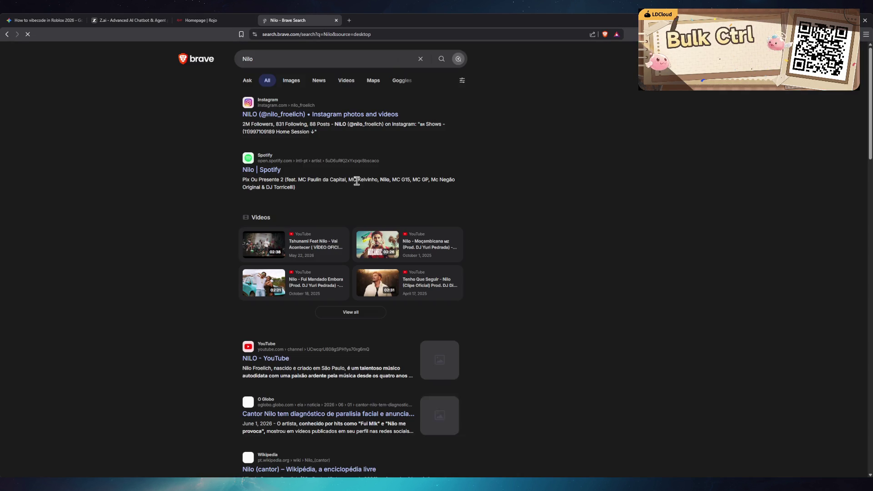
{"action": "left_click", "coordinate": [303, 55]}
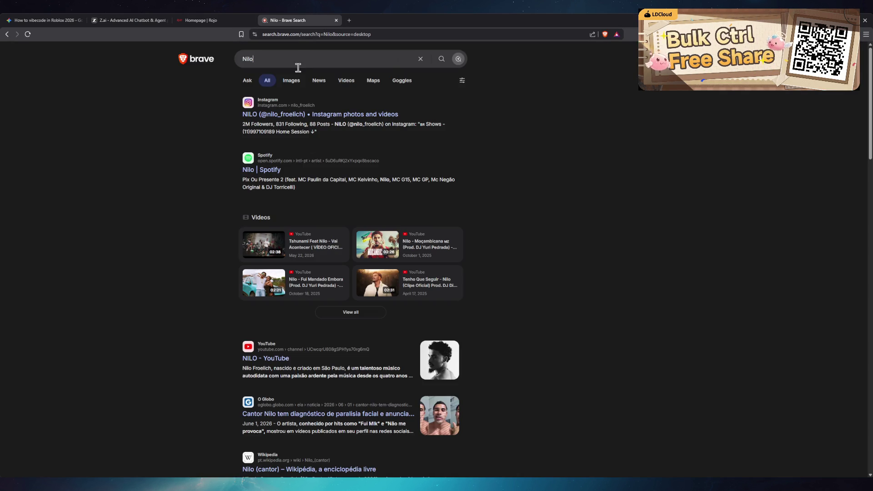
{"action": "type", "text": "robi"}
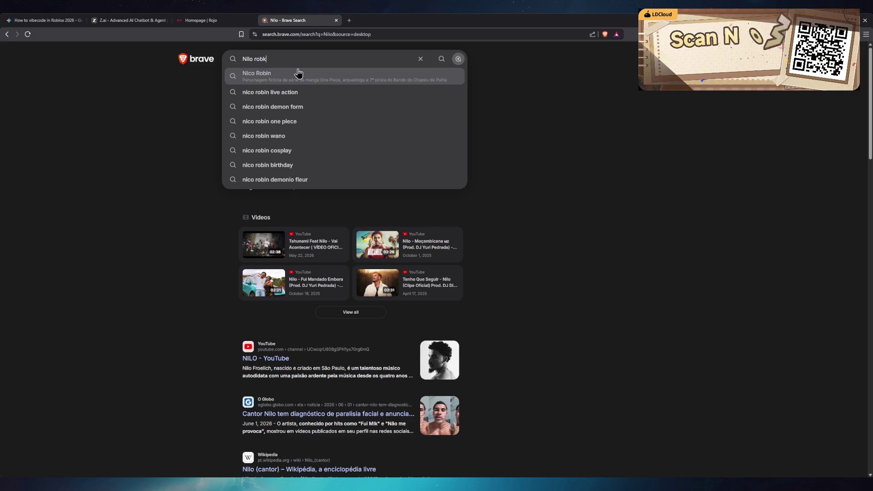
{"action": "type", "text": "ox"}
{"action": "key", "text": "Return"}
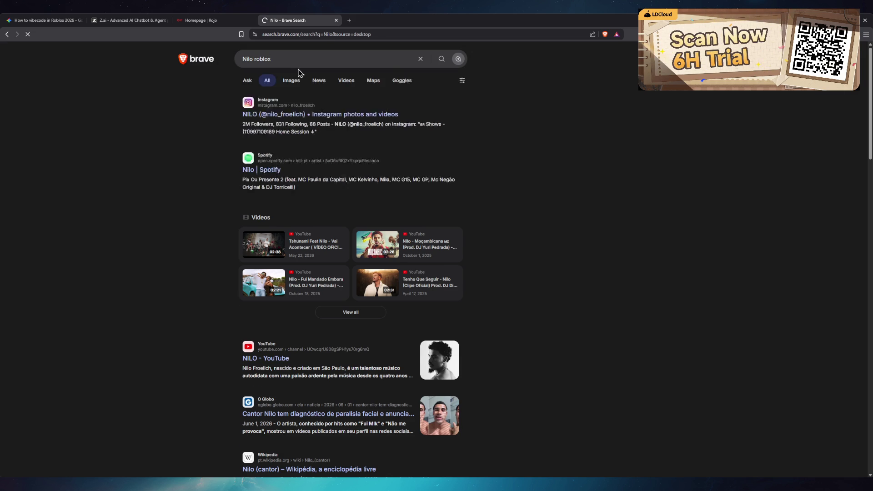
{"action": "left_click", "coordinate": [248, 115]}
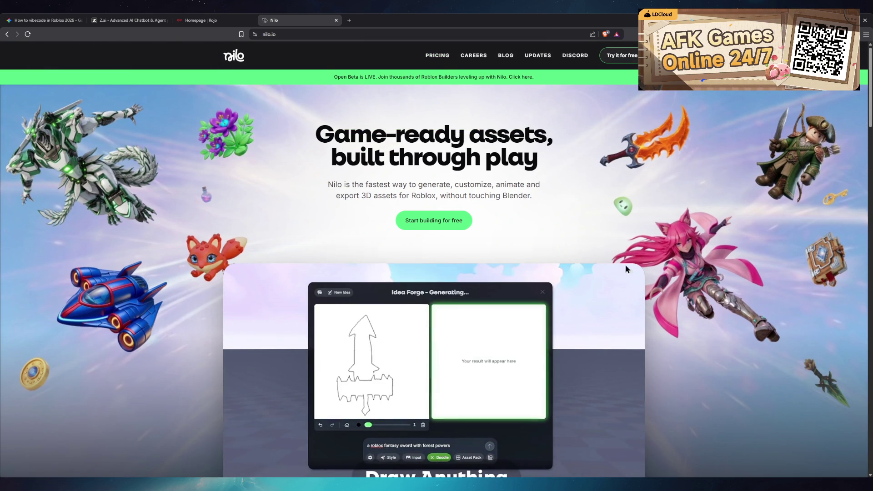
- Skim down and back up the nilo.io homepage
{"action": "scroll", "coordinate": [436, 55], "scroll_direction": "down", "scroll_amount": 2}
{"action": "scroll", "coordinate": [625, 261], "scroll_direction": "down", "scroll_amount": 1}
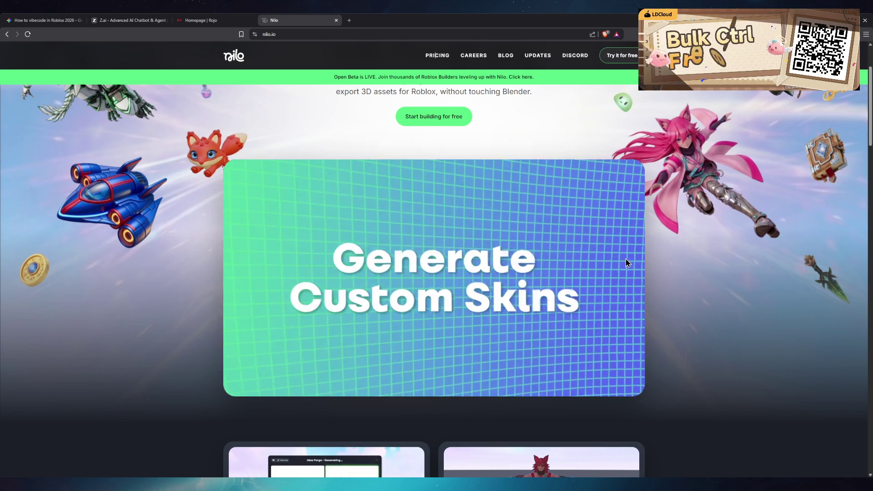
{"action": "scroll", "coordinate": [658, 258], "scroll_direction": "down", "scroll_amount": 4}
{"action": "scroll", "coordinate": [658, 259], "scroll_direction": "up", "scroll_amount": 4}
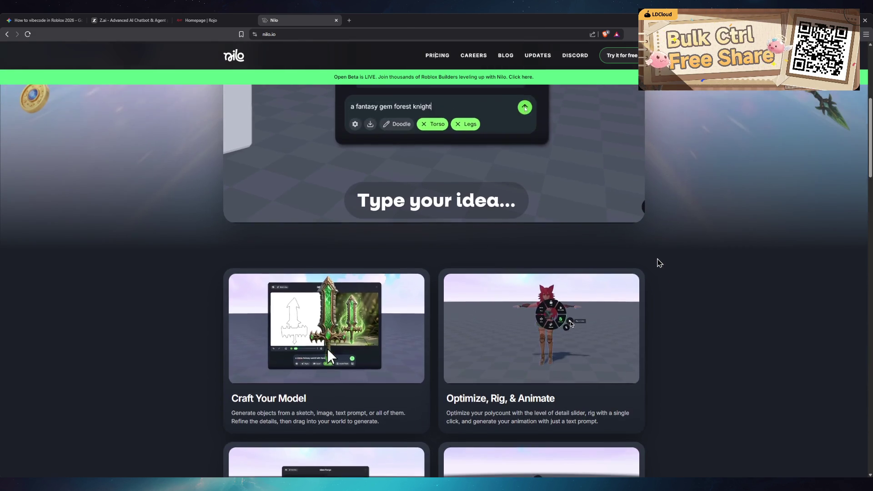
{"action": "scroll", "coordinate": [656, 263], "scroll_direction": "up", "scroll_amount": 3}
- Review the Nilo pricing plans, then open play.nilo.io via 'Try it for free'
{"action": "left_click", "coordinate": [437, 55]}
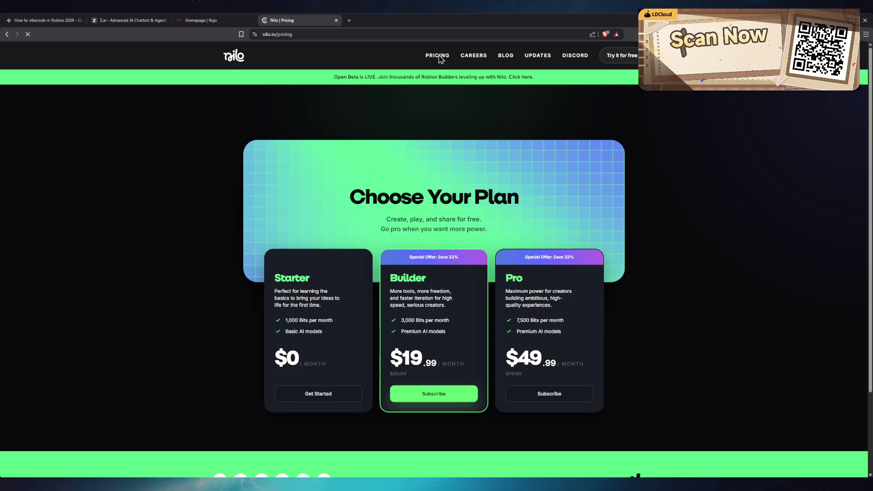
{"action": "scroll", "coordinate": [700, 298], "scroll_direction": "down", "scroll_amount": 3}
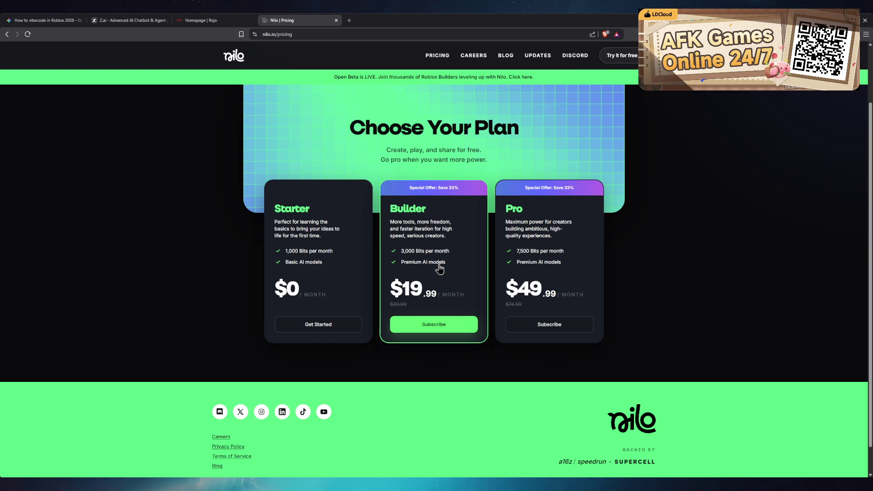
{"action": "scroll", "coordinate": [444, 271], "scroll_direction": "up", "scroll_amount": 2}
{"action": "key", "text": "alt+Left"}
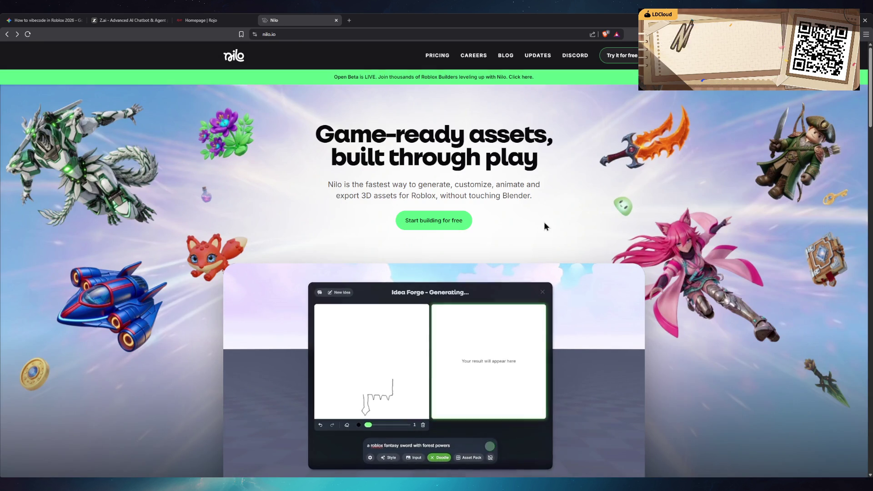
{"action": "left_click", "coordinate": [617, 60]}
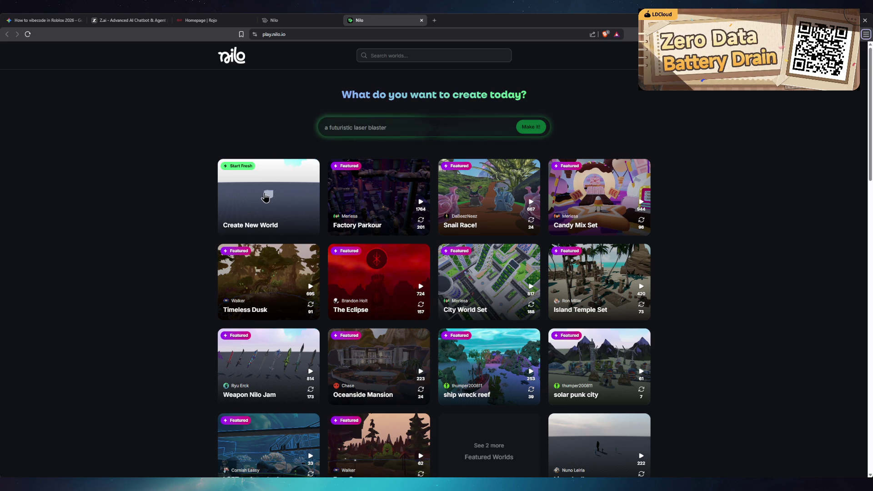
- Open the Factory Parkour featured world, backing out of the sign-in prompts
{"action": "left_click", "coordinate": [420, 200]}
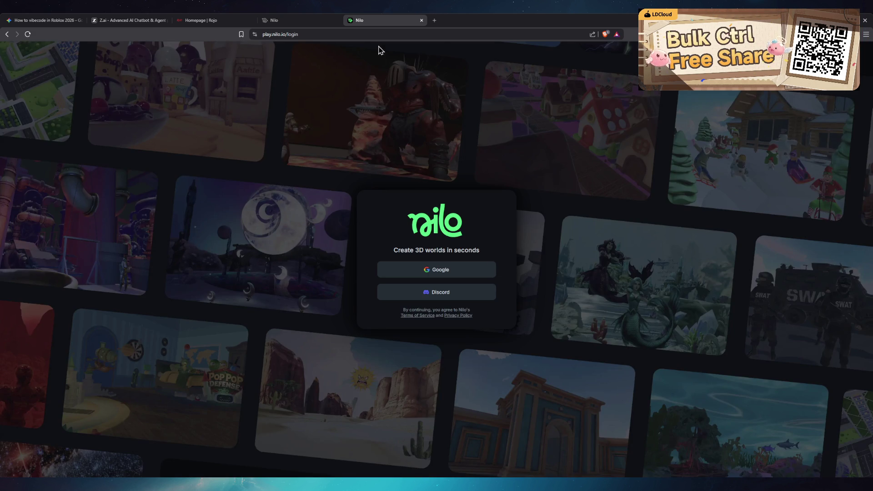
{"action": "key", "text": "alt+Left"}
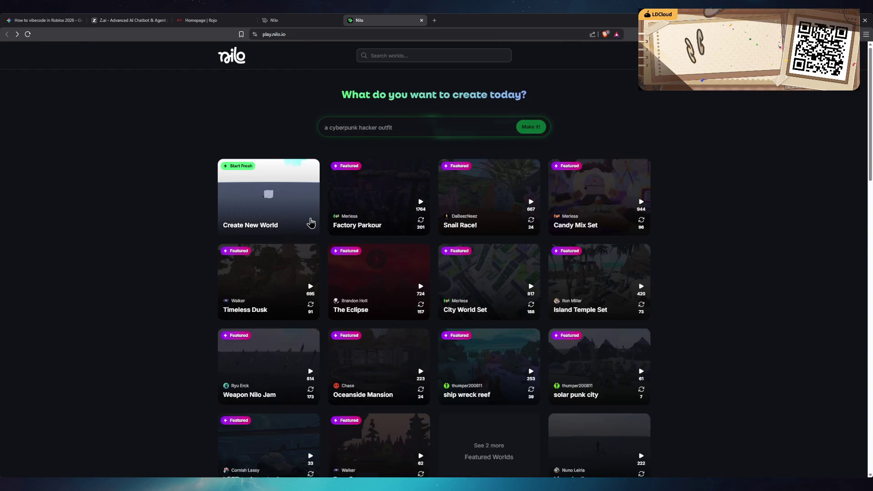
{"action": "left_click", "coordinate": [308, 220]}
{"action": "key", "text": "alt+Left"}
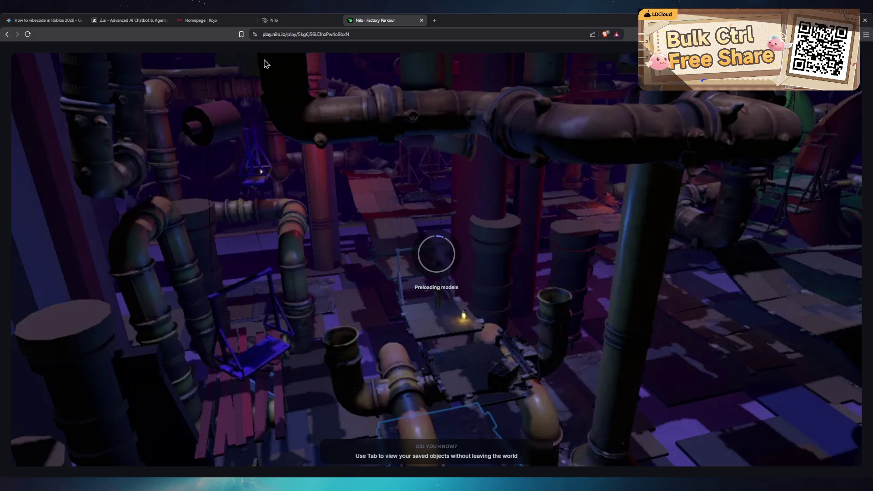
- Switch to the nilo.io tab and scroll to its feature cards
{"action": "left_click", "coordinate": [291, 23]}
{"action": "scroll", "coordinate": [719, 281], "scroll_direction": "down", "scroll_amount": 8}
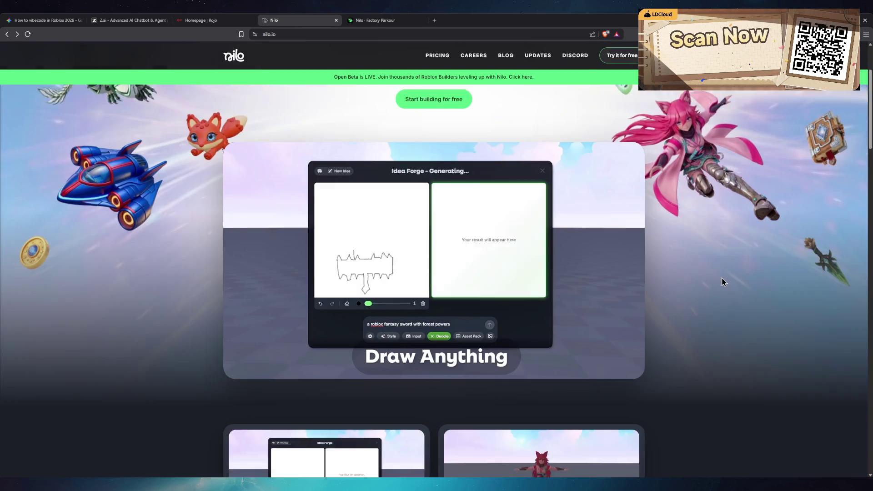
{"action": "scroll", "coordinate": [707, 281], "scroll_direction": "down", "scroll_amount": 10}
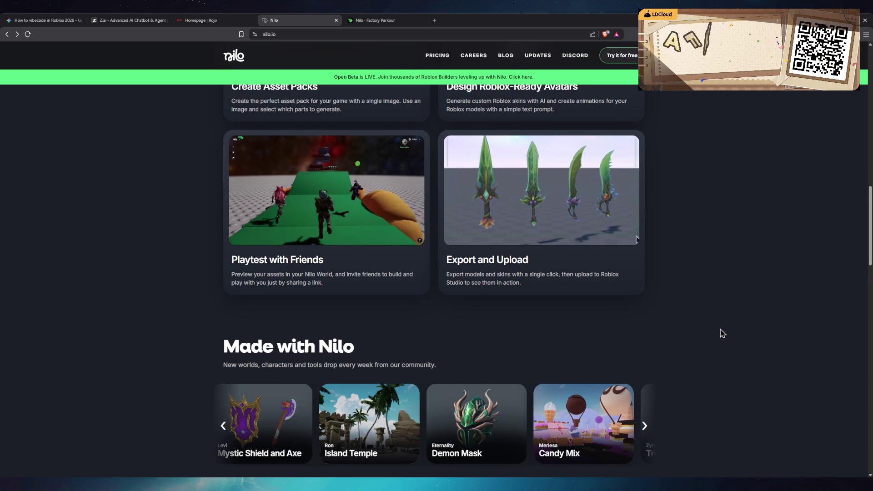
- Scroll nilo.io further, then switch to the loaded 'Nilo · Factory Parkour' tab
{"action": "scroll", "coordinate": [718, 332], "scroll_direction": "down", "scroll_amount": 5}
{"action": "left_click", "coordinate": [378, 20]}
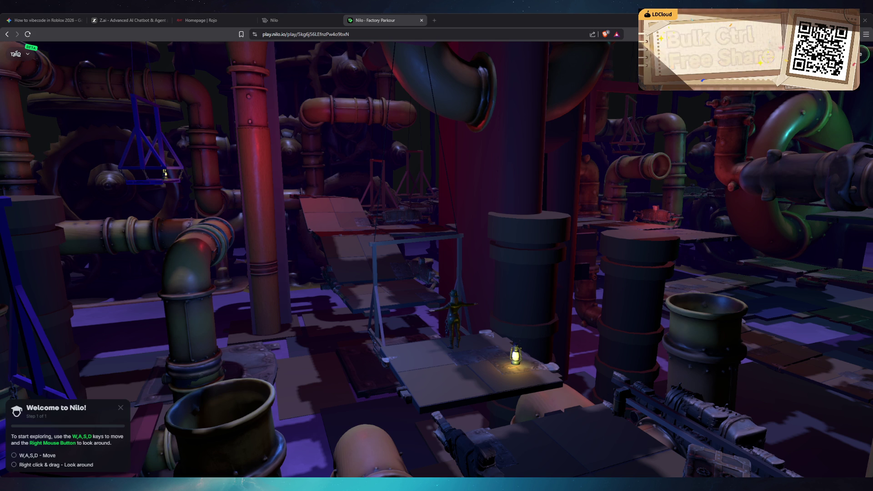
- Dismiss the Spectator Mode notice, orbit the camera, and walk to the lantern platform
{"action": "scroll", "coordinate": [351, 211], "scroll_direction": "down", "scroll_amount": 2}
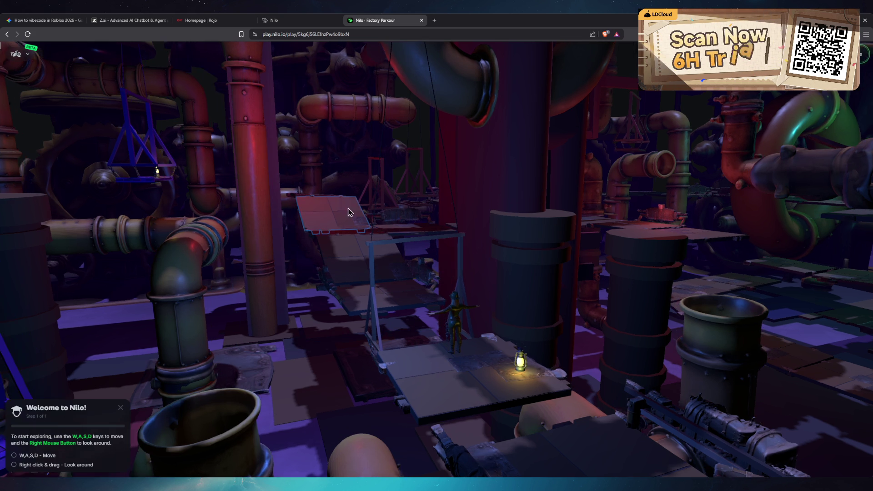
{"action": "left_click_drag", "start_coordinate": [487, 288], "coordinate": [429, 290]}
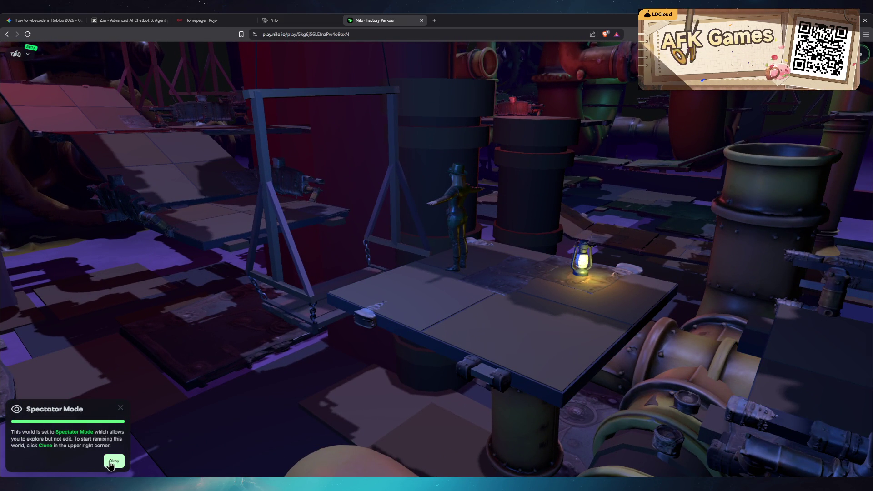
{"action": "left_click", "coordinate": [561, 230]}
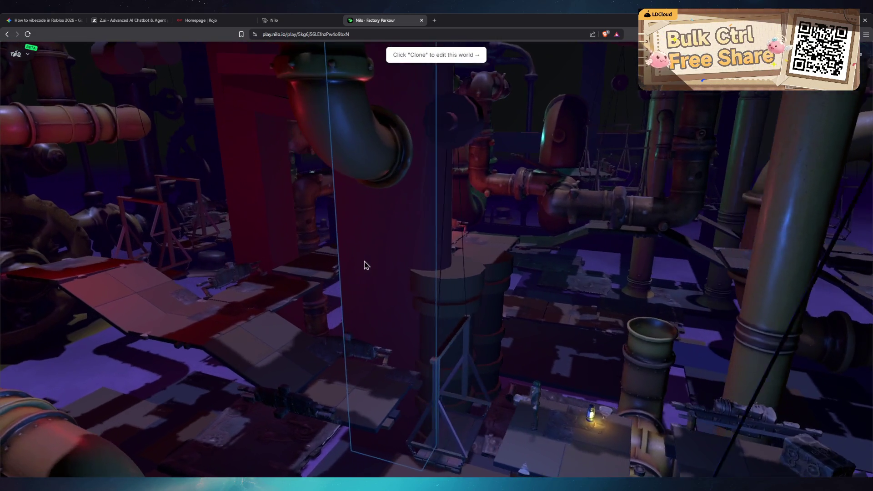
{"action": "mouse_move", "coordinate": [367, 265]}
{"action": "left_mouse_down"}
{"action": "mouse_move", "coordinate": [250, 257]}
{"action": "mouse_move", "coordinate": [428, 266]}
{"action": "left_mouse_up"}
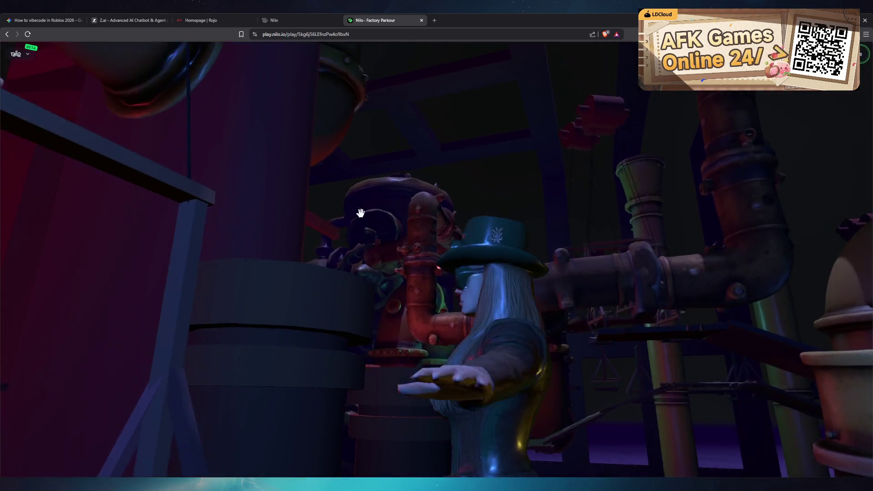
{"action": "key", "text": "w"}
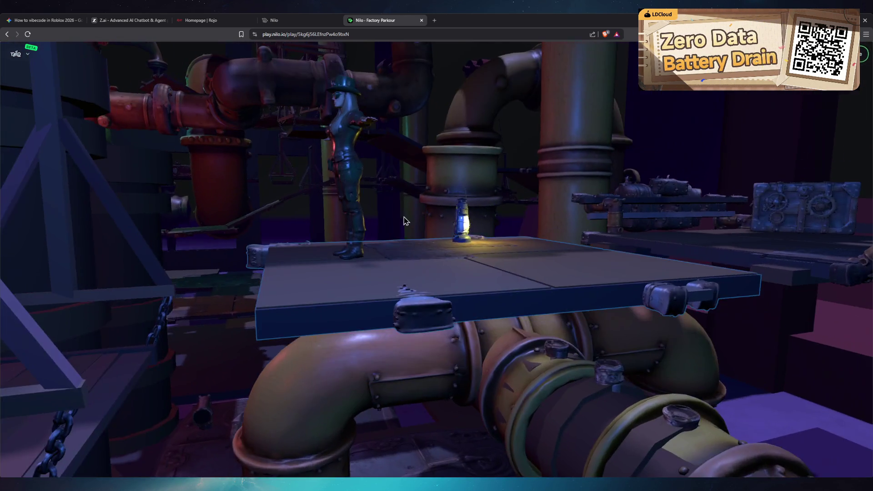
{"action": "mouse_move", "coordinate": [406, 221]}
{"action": "left_mouse_down"}
{"action": "mouse_move", "coordinate": [438, 92]}
{"action": "mouse_move", "coordinate": [462, 187]}
{"action": "mouse_move", "coordinate": [468, 136]}
{"action": "mouse_move", "coordinate": [470, 195]}
{"action": "mouse_move", "coordinate": [484, 189]}
{"action": "mouse_move", "coordinate": [343, 166]}
{"action": "mouse_move", "coordinate": [306, 177]}
{"action": "mouse_move", "coordinate": [331, 205]}
{"action": "left_mouse_up"}
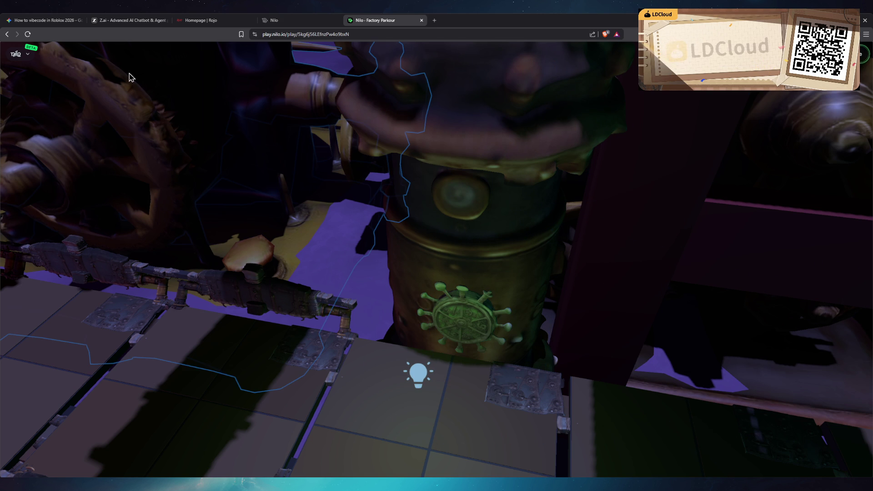
- Open the account menu, cancel a Clone World attempt, and go to Explore Worlds
{"action": "left_click", "coordinate": [27, 54]}
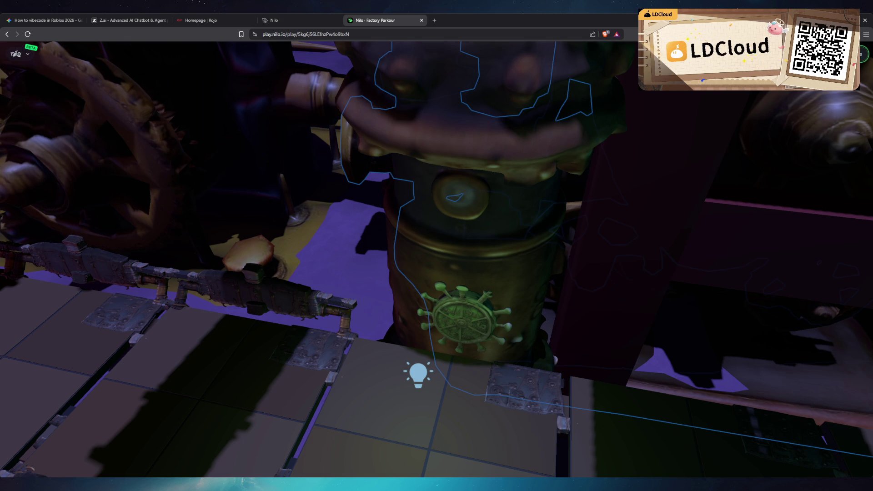
{"action": "left_click", "coordinate": [855, 54]}
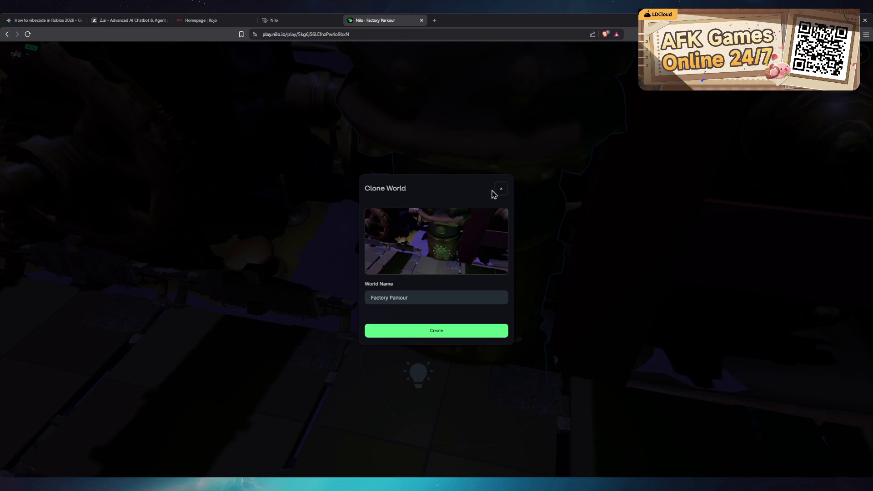
{"action": "left_click", "coordinate": [500, 189]}
{"action": "left_click", "coordinate": [26, 54]}
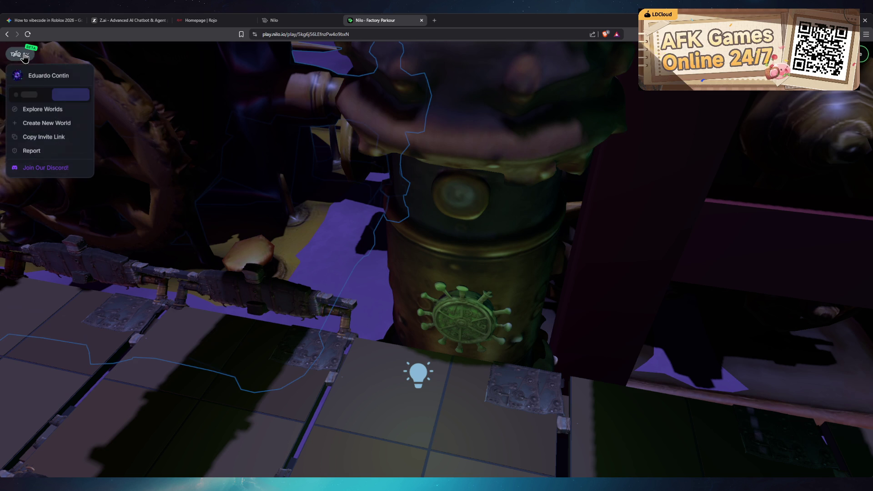
{"action": "left_click", "coordinate": [53, 116]}
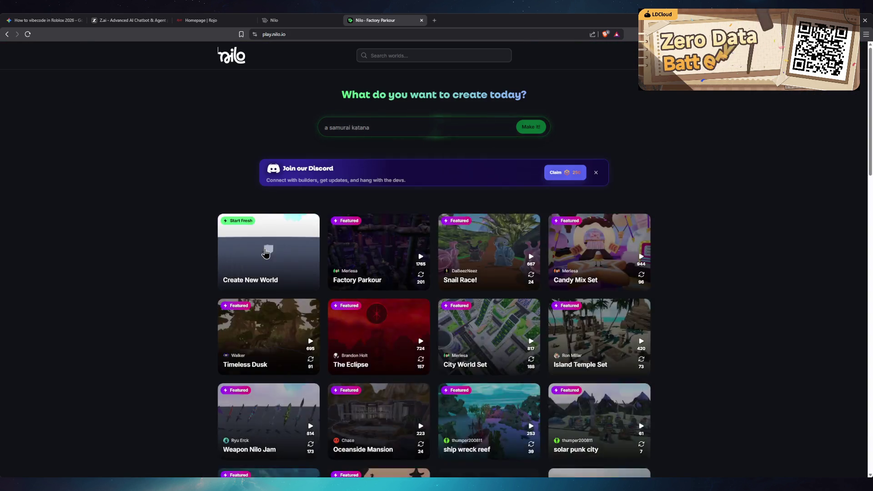
- Start a fresh world from the Create New World card in the world gallery
{"action": "left_click", "coordinate": [266, 254]}
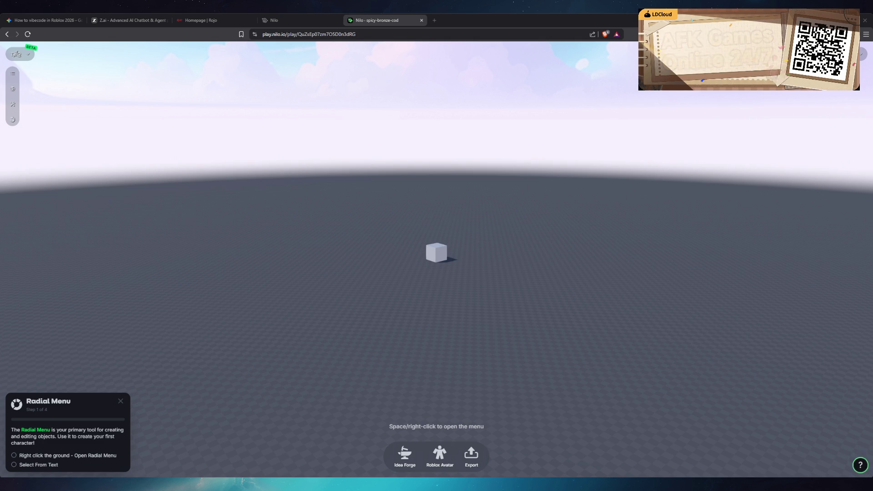
- Move the camera forward toward the cube in spicy-bronze-cod and bring up Idea Forge
{"action": "scroll", "coordinate": [397, 304], "scroll_direction": "up", "scroll_amount": 3}
{"action": "key", "text": "w"}
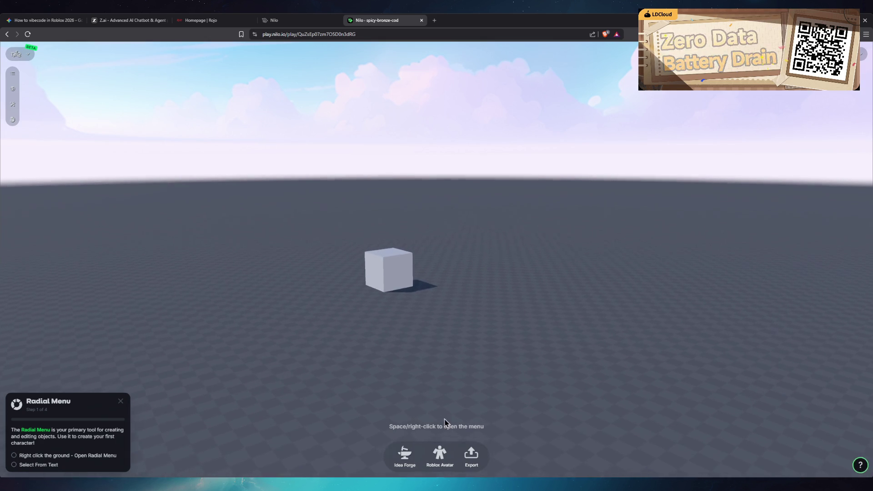
{"action": "key", "text": "w"}
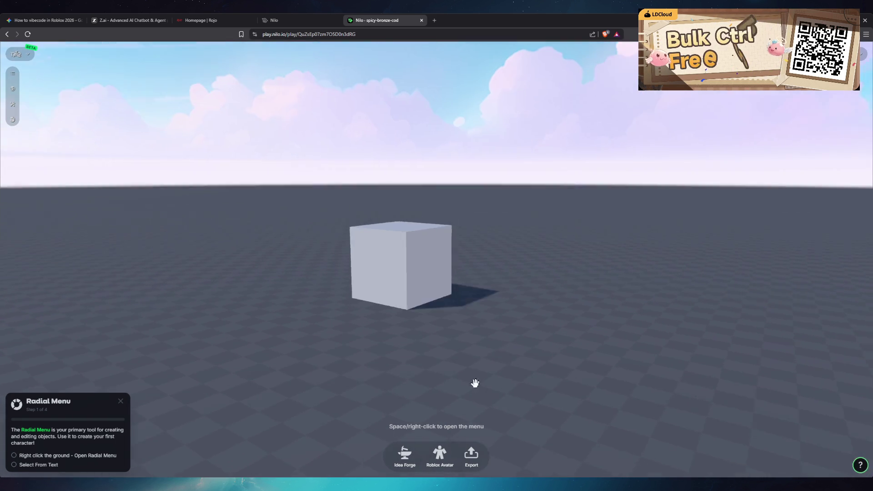
{"action": "left_click", "coordinate": [404, 455]}
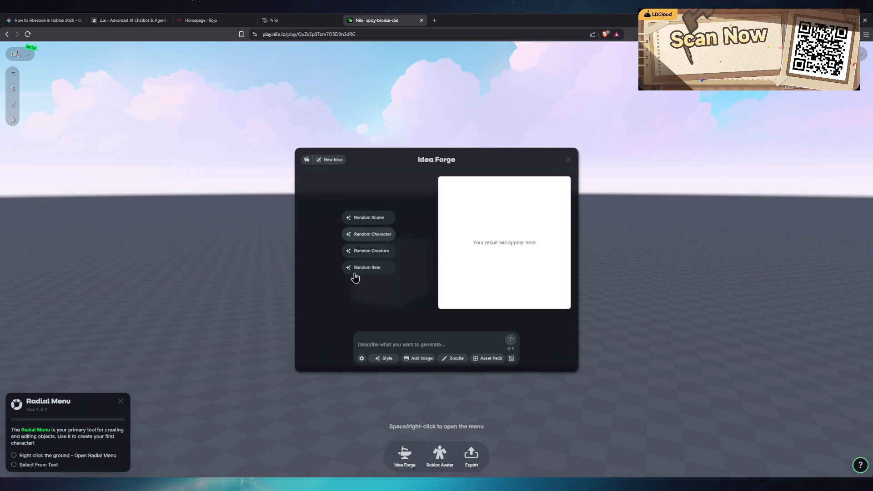
- Write and correct a prompt describing a glass-walled space rocket lobby overlooking Earth
{"action": "left_click", "coordinate": [388, 340]}
{"action": "type", "text": "A ps"}
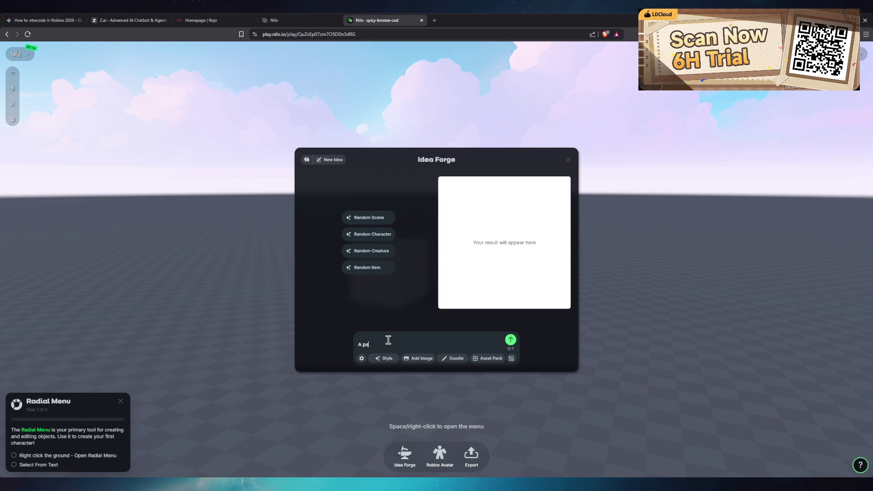
{"action": "key", "text": "BackSpace"}
{"action": "key", "text": "BackSpace"}
{"action": "type", "text": "ship obby whe"}
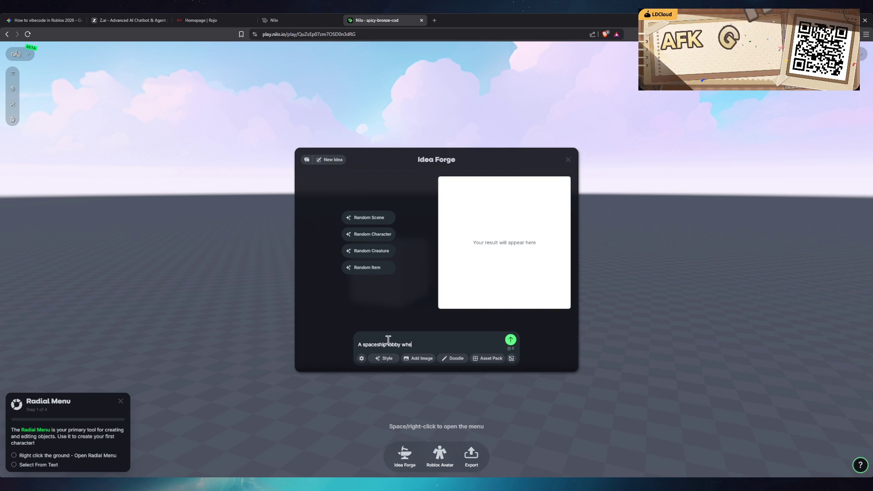
{"action": "type", "text": "re you"}
{"action": "key", "text": "BackSpace"}
{"action": "key", "text": "BackSpace"}
{"action": "key", "text": "BackSpace"}
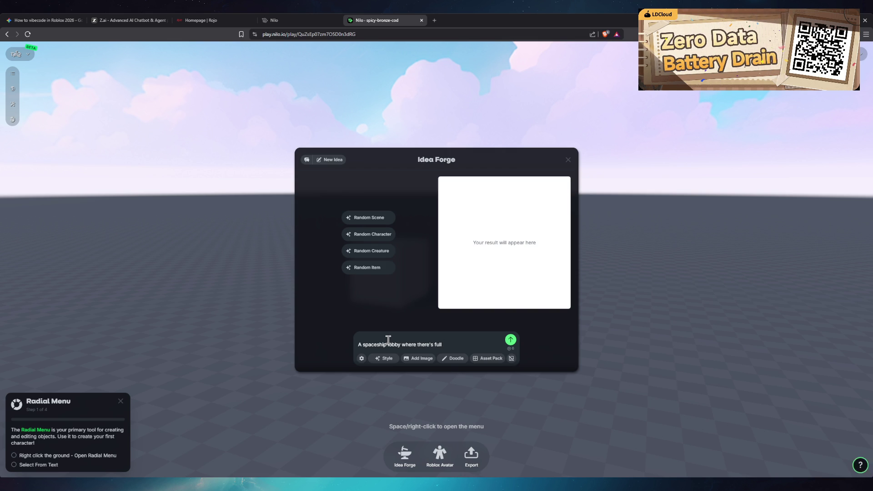
{"action": "key", "text": "BackSpace"}
{"action": "key", "text": "BackSpace"}
{"action": "key", "text": "BackSpace"}
{"action": "key", "text": "BackSpace"}
{"action": "key", "text": "BackSpace"}
{"action": "key", "text": "BackSpace"}
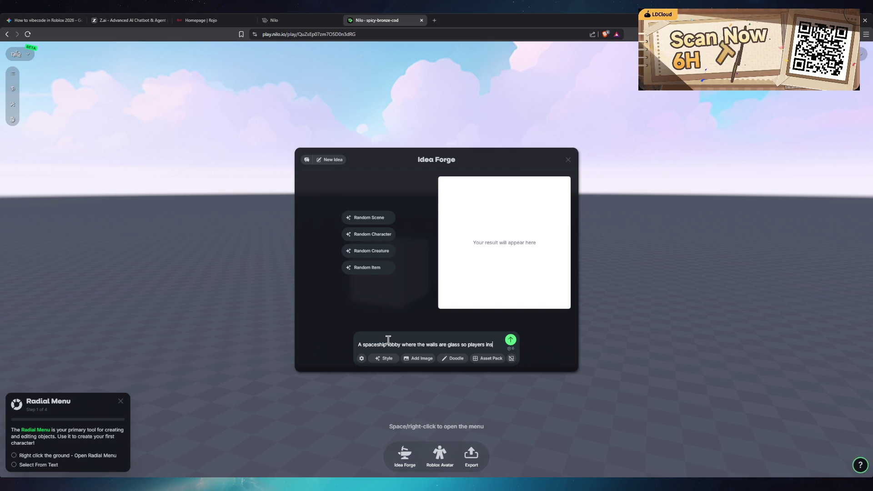
{"action": "type", "text": "ide the spaceship"}
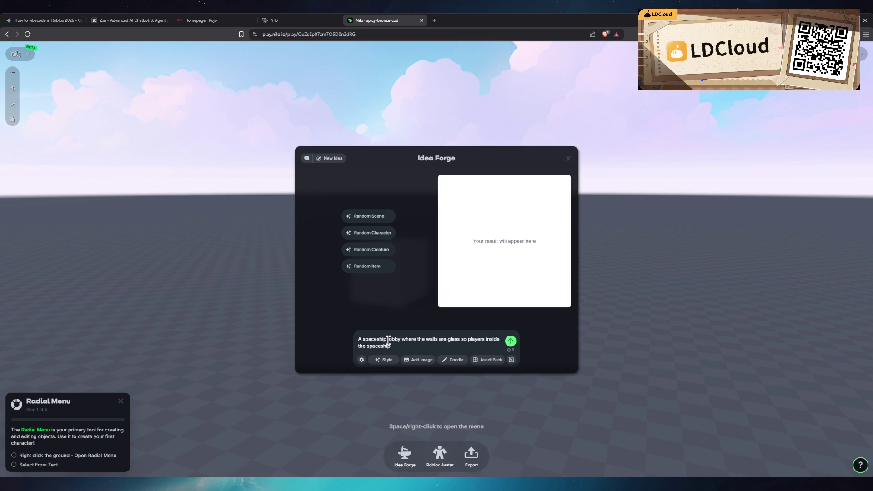
{"action": "double_click", "coordinate": [369, 338]}
{"action": "type", "text": "space rocket"}
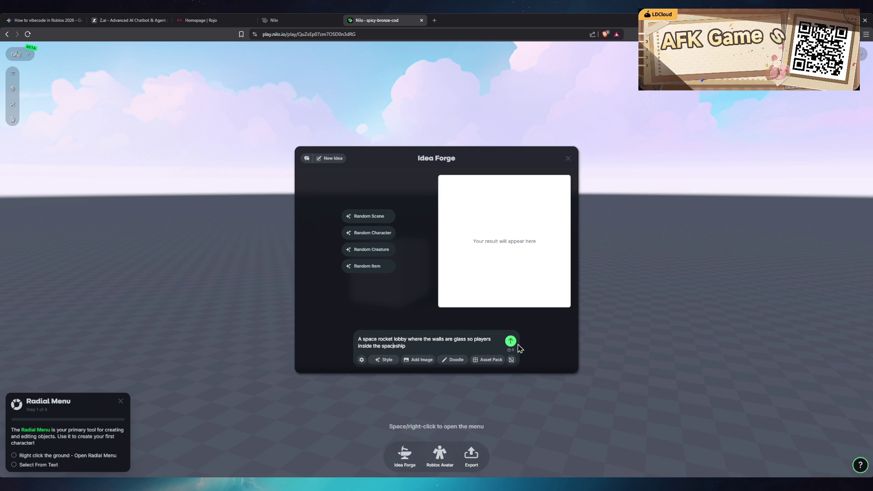
{"action": "key", "text": "BackSpace"}
{"action": "key", "text": "BackSpace"}
{"action": "key", "text": "BackSpace"}
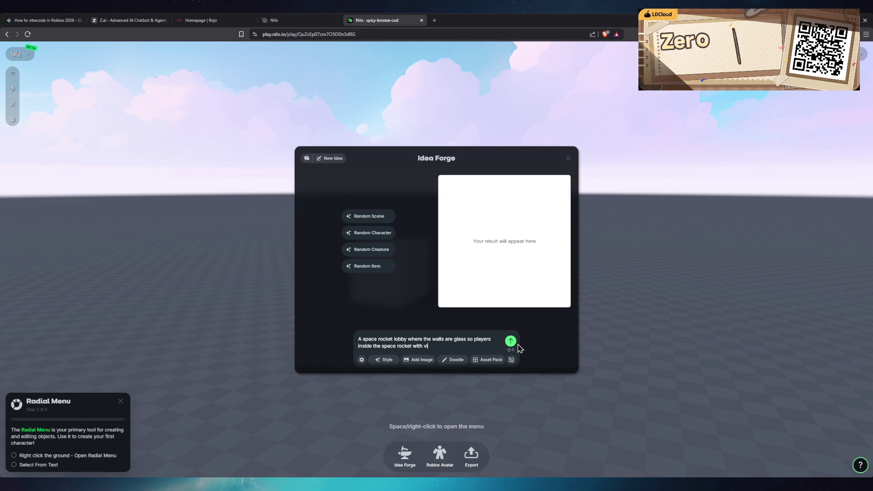
{"action": "type", "text": "e earth (as if the"}
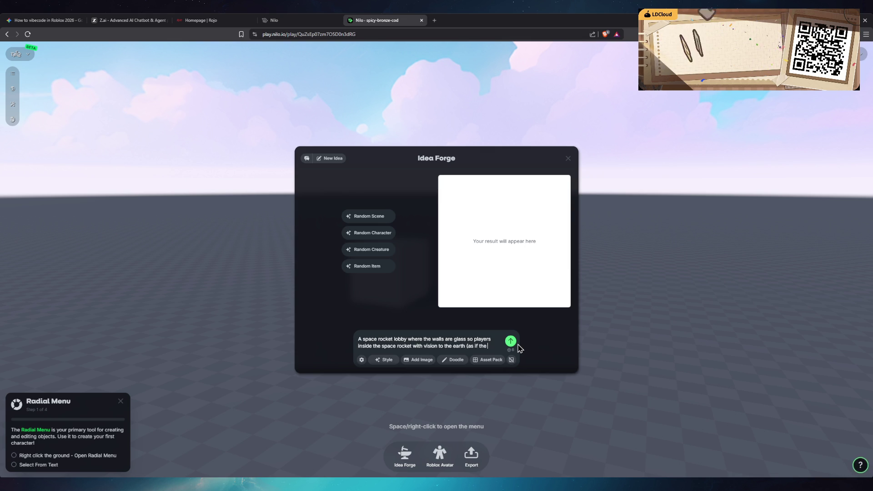
{"action": "type", "text": " space rocker is orbiting"}
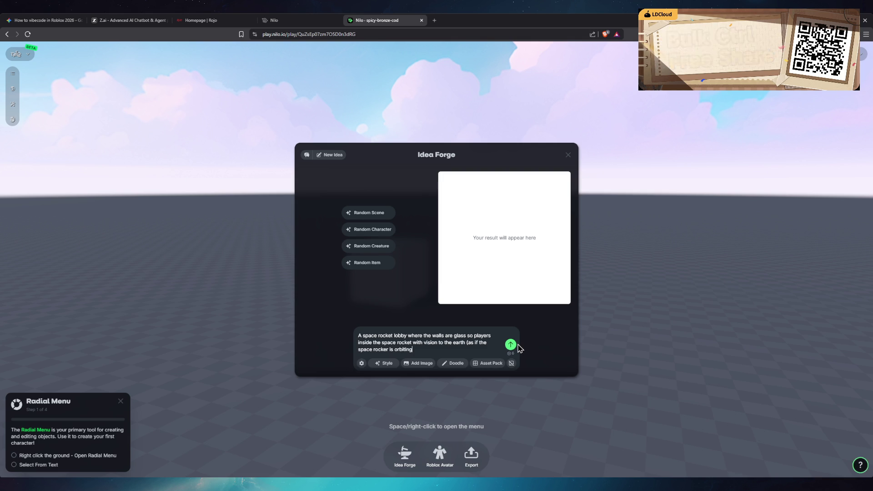
{"action": "type", "text": "earth closely)"}
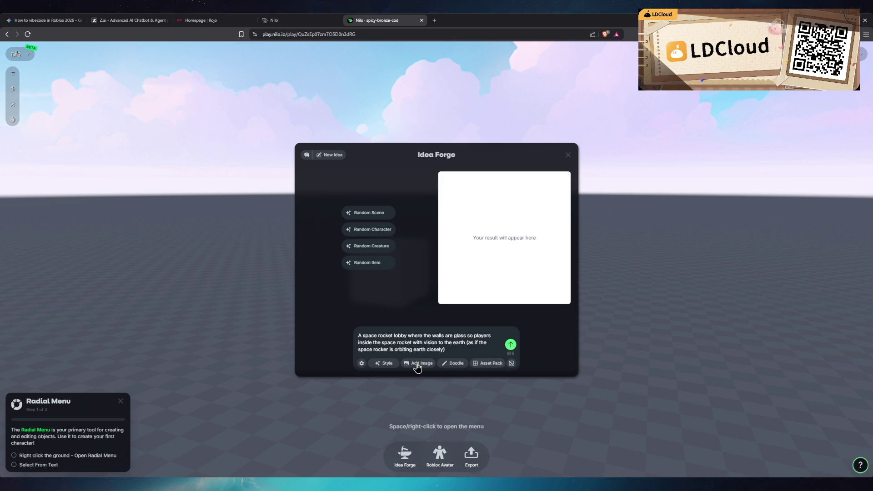
- Check the image style options, keep the default, and send the prompt for generation
{"action": "left_click", "coordinate": [385, 364]}
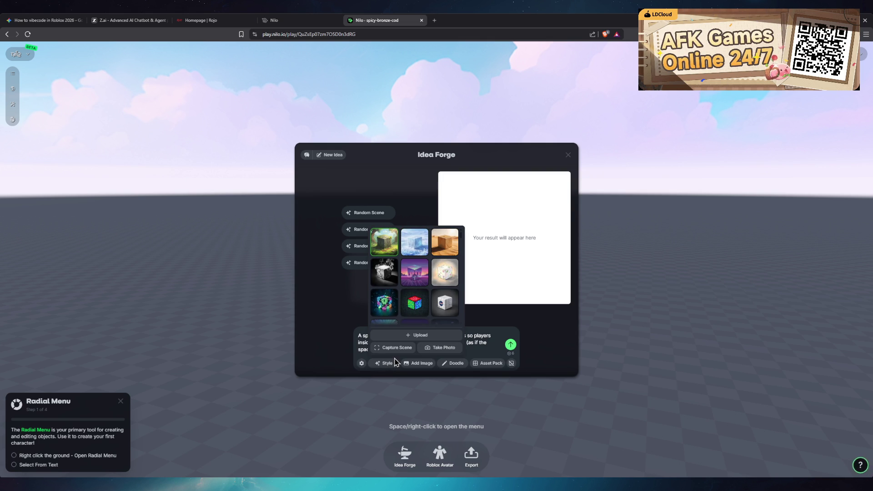
{"action": "left_click", "coordinate": [385, 364]}
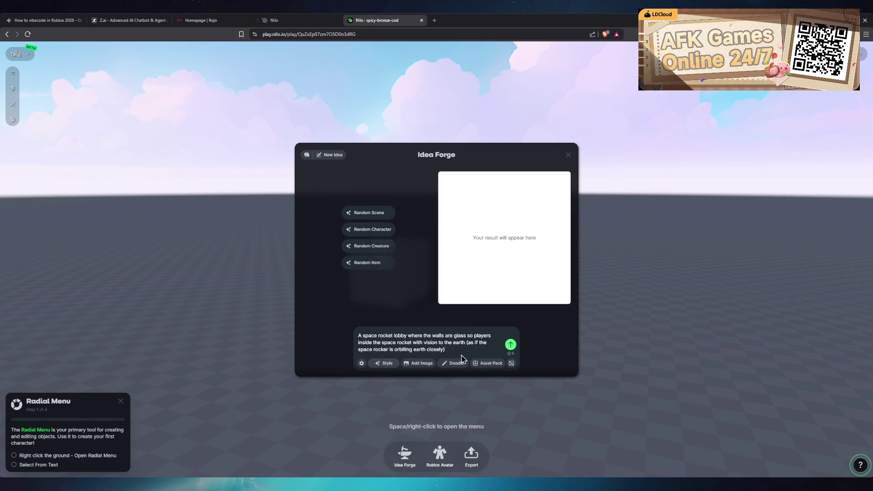
{"action": "left_click", "coordinate": [511, 345]}
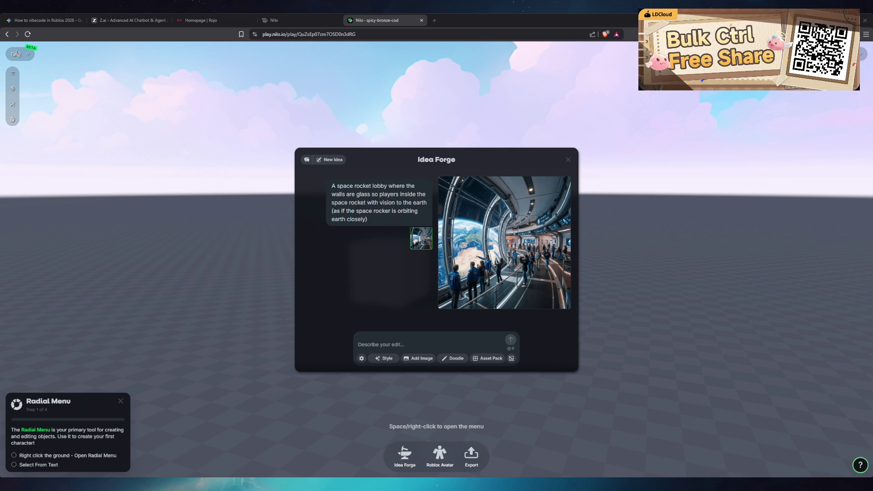
- Wait for Idea Forge to finish the rocket-lobby image with Earth outside
{"action": "mouse_move", "coordinate": [505, 191]}
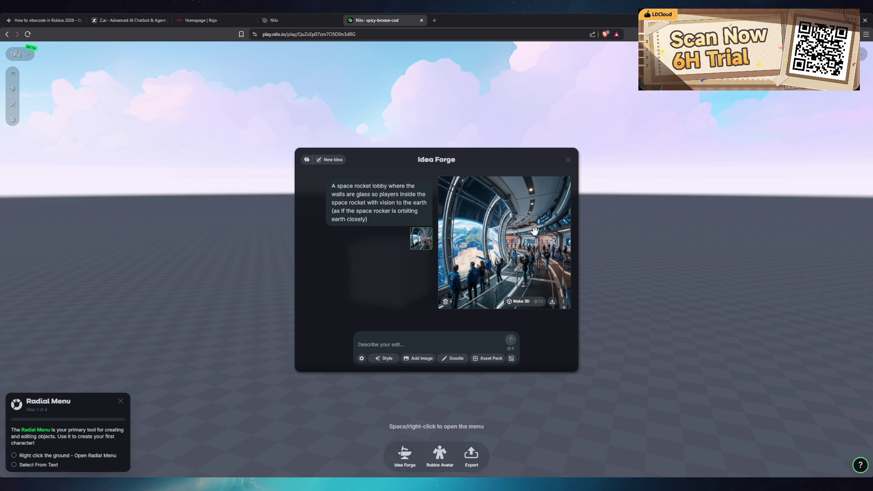
- Convert the generated lobby image into a 3D object and orbit to view it
{"action": "left_click", "coordinate": [524, 302]}
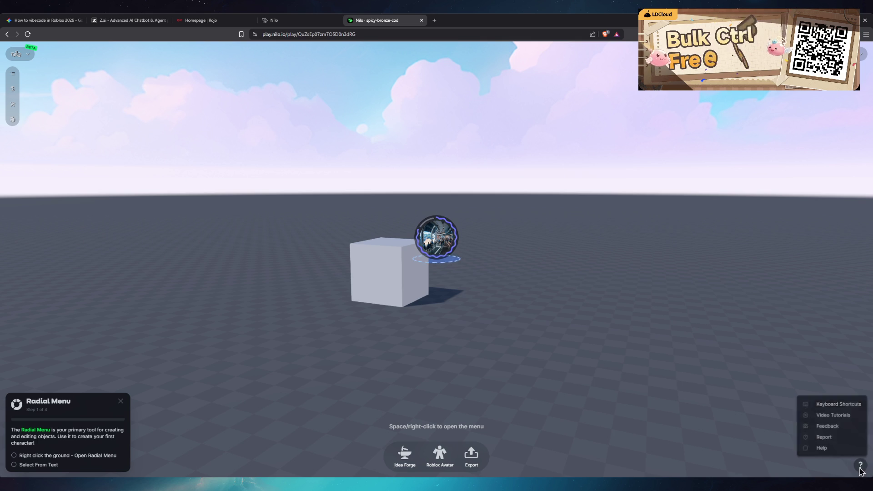
{"action": "mouse_move", "coordinate": [783, 168]}
{"action": "left_mouse_down"}
{"action": "mouse_move", "coordinate": [623, 250]}
{"action": "mouse_move", "coordinate": [559, 265]}
{"action": "mouse_move", "coordinate": [580, 261]}
{"action": "left_mouse_up"}
{"action": "scroll", "coordinate": [585, 253], "scroll_direction": "down", "scroll_amount": 5}
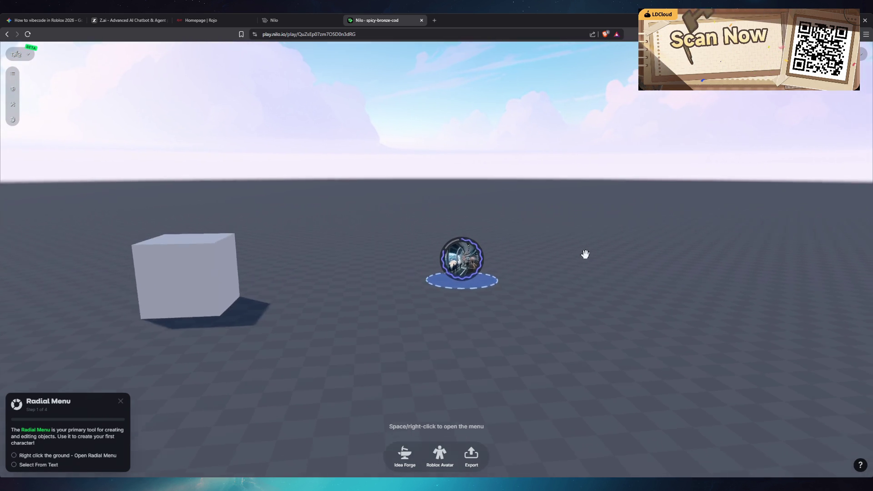
- Drag the new 3D lobby object across the ground to sit beside the cube
{"action": "left_click", "coordinate": [494, 304]}
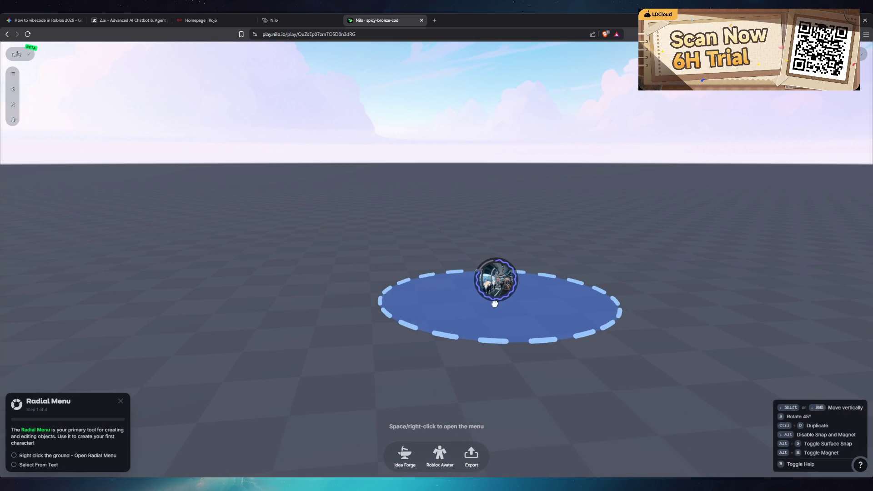
{"action": "left_click_drag", "start_coordinate": [495, 304], "coordinate": [347, 335]}
{"action": "scroll", "coordinate": [347, 335], "scroll_direction": "down", "scroll_amount": 5}
{"action": "mouse_move", "coordinate": [457, 264]}
{"action": "left_mouse_down"}
{"action": "mouse_move", "coordinate": [437, 298]}
{"action": "mouse_move", "coordinate": [218, 309]}
{"action": "mouse_move", "coordinate": [421, 316]}
{"action": "left_mouse_up"}
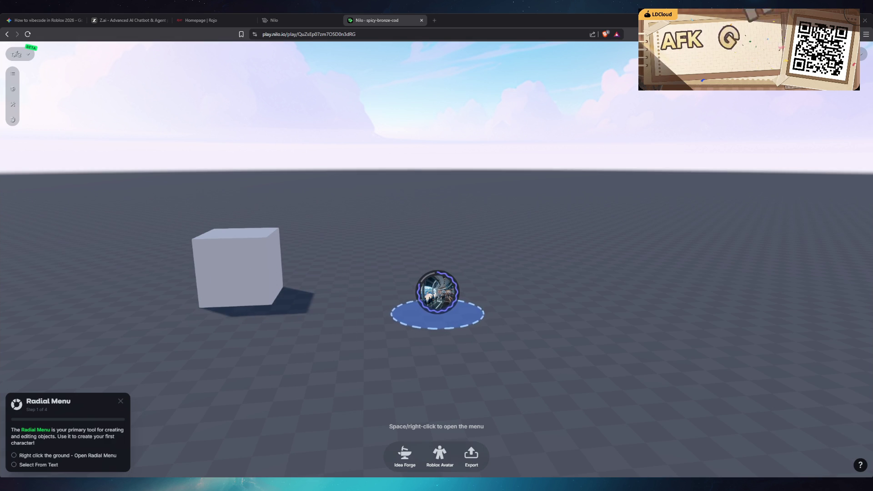
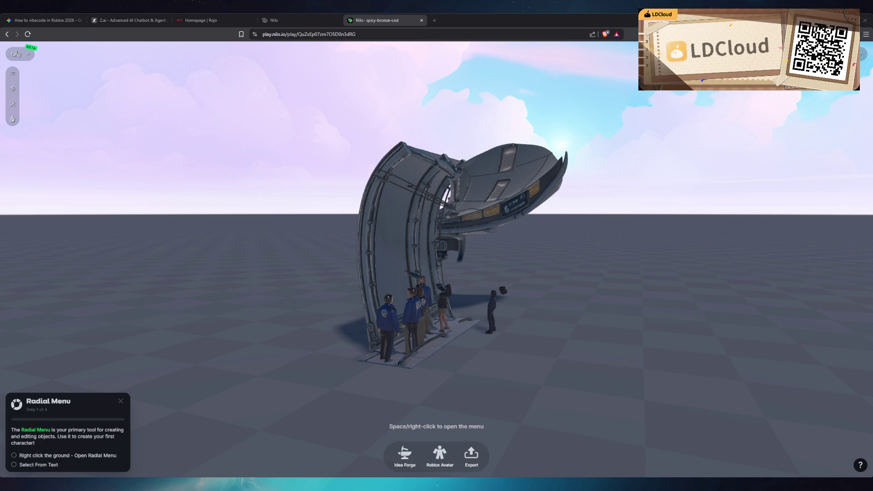
- Orbit the arch scene, glance at the Nilo landing page, then open Rojo's getting-started docs
{"action": "left_click_drag", "start_coordinate": [319, 182], "coordinate": [408, 201]}
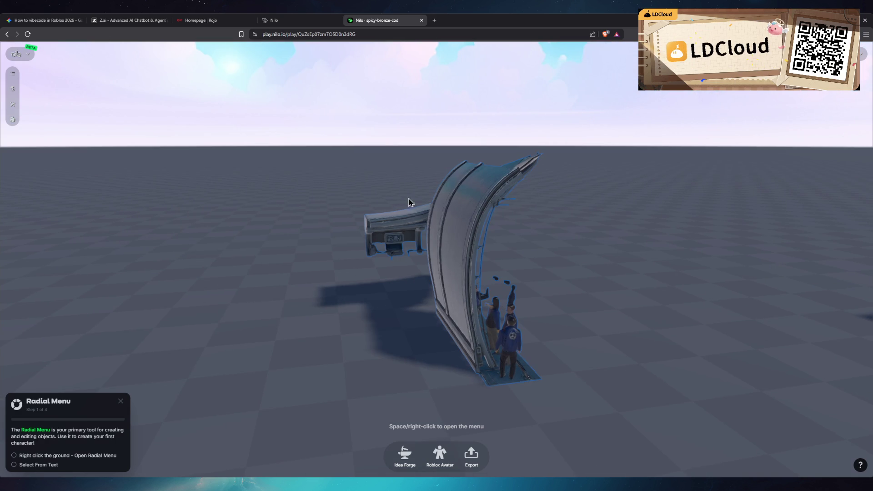
{"action": "left_click", "coordinate": [287, 20]}
{"action": "scroll", "coordinate": [410, 295], "scroll_direction": "down", "scroll_amount": 2}
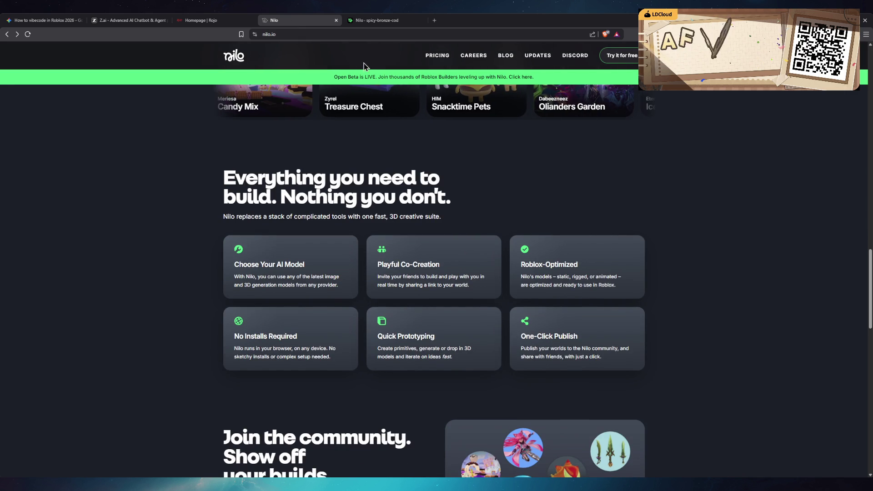
{"action": "left_click", "coordinate": [402, 21]}
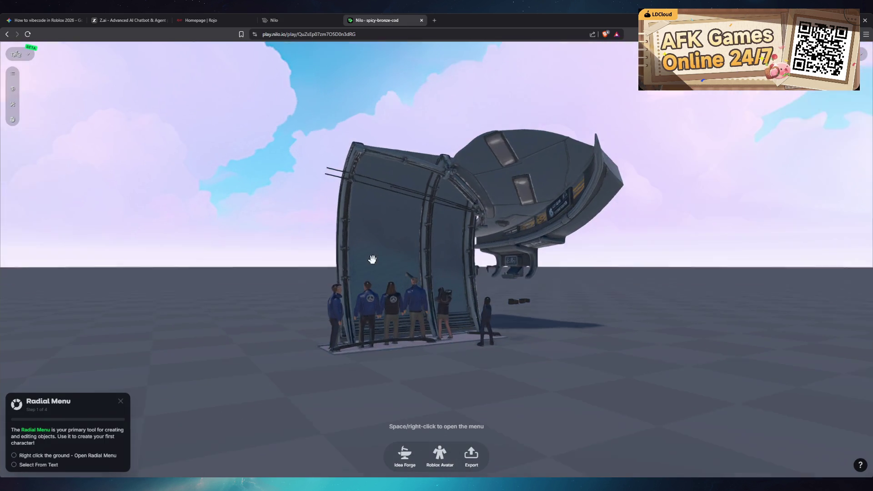
{"action": "left_click", "coordinate": [216, 30]}
{"action": "left_click", "coordinate": [403, 186]}
- Skim Rojo's Introduction page, then open the rojo-rbx/rojo GitHub repository in a new tab
{"action": "scroll", "coordinate": [281, 230], "scroll_direction": "down", "scroll_amount": 2}
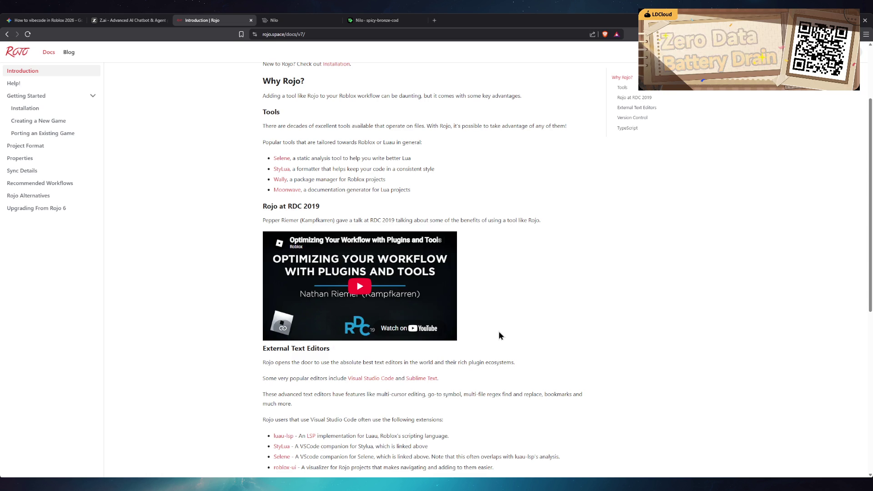
{"action": "scroll", "coordinate": [511, 329], "scroll_direction": "down", "scroll_amount": 5}
{"action": "scroll", "coordinate": [527, 332], "scroll_direction": "up", "scroll_amount": 8}
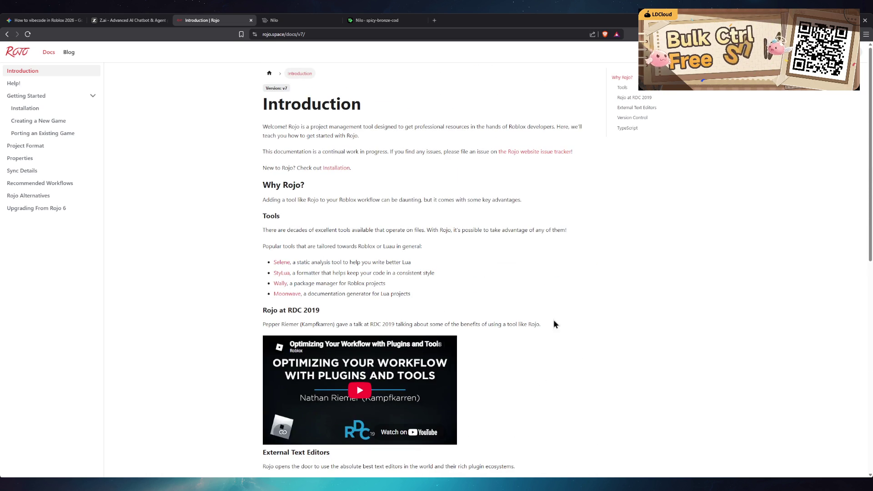
{"action": "left_click", "coordinate": [855, 52]}
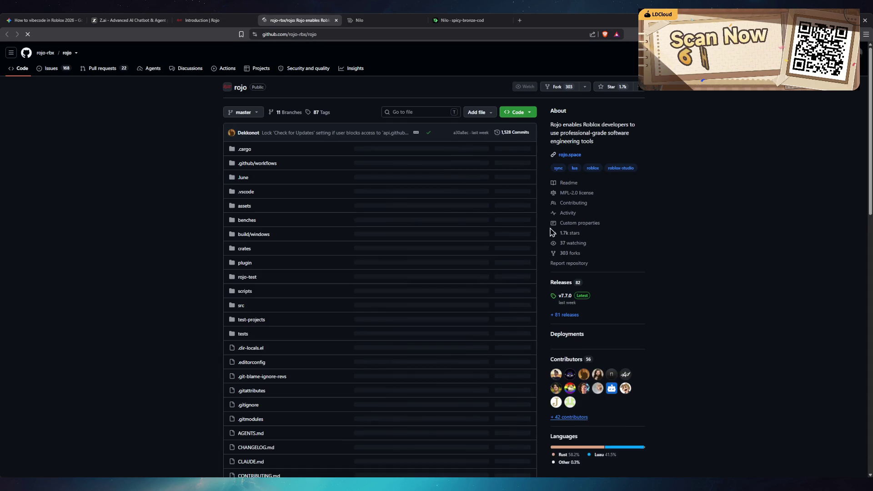
{"action": "scroll", "coordinate": [554, 230], "scroll_direction": "down", "scroll_amount": 1}
{"action": "left_click", "coordinate": [519, 99]}
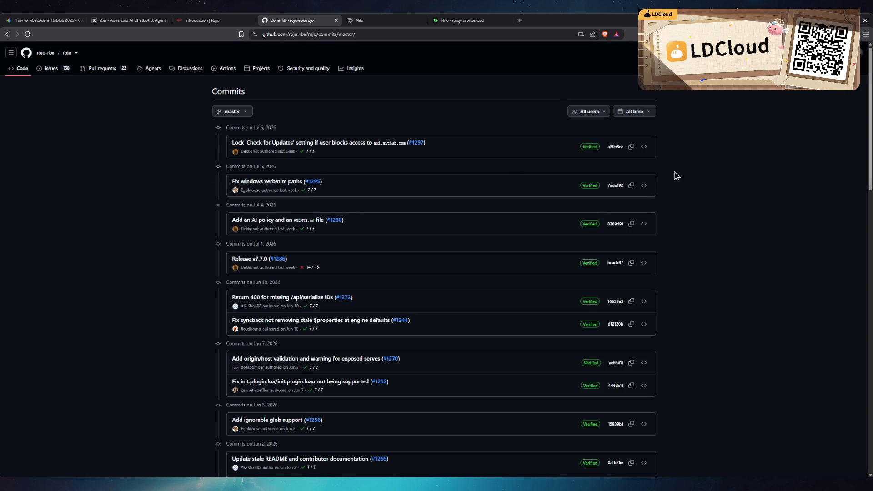
{"action": "left_click", "coordinate": [304, 187]}
{"action": "scroll", "coordinate": [493, 285], "scroll_direction": "down", "scroll_amount": 12}
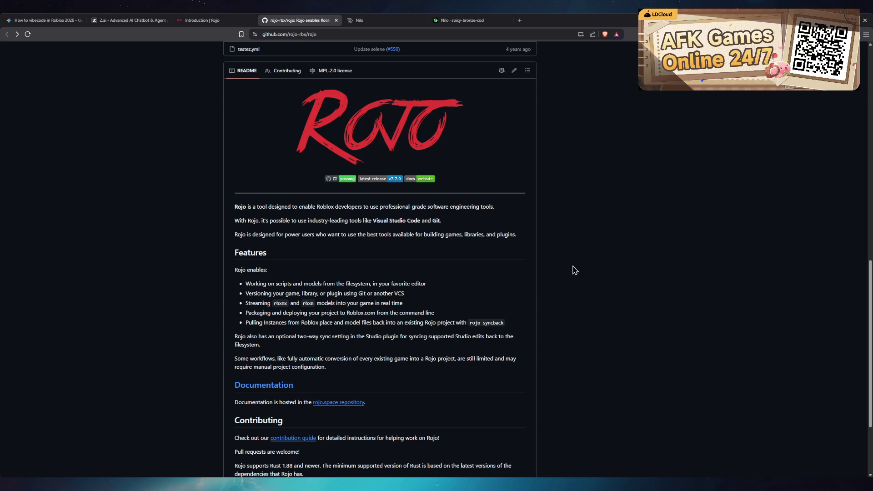
{"action": "scroll", "coordinate": [574, 271], "scroll_direction": "down", "scroll_amount": 3}
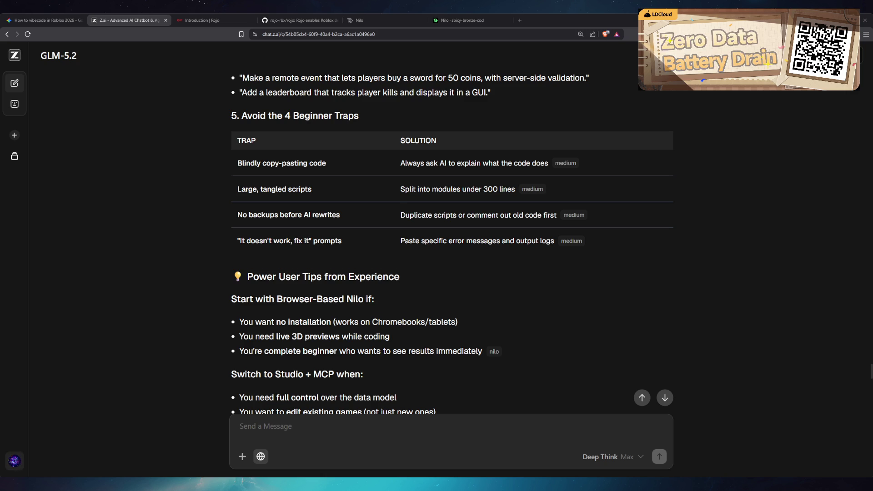
- Scroll down to the guide's Quick Decision Guide table and five Final Reminders
{"action": "scroll", "coordinate": [452, 241], "scroll_direction": "down", "scroll_amount": 6}
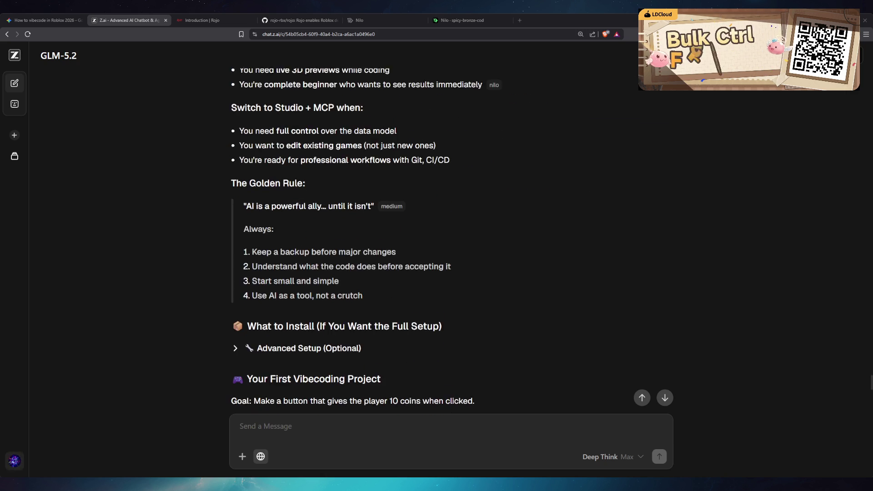
{"action": "scroll", "coordinate": [452, 241], "scroll_direction": "up", "scroll_amount": 3}
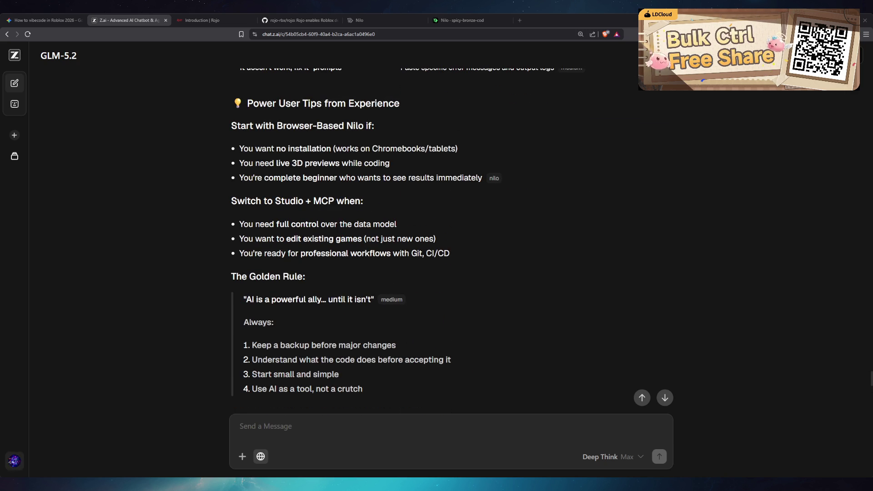
{"action": "scroll", "coordinate": [407, 240], "scroll_direction": "down", "scroll_amount": 4}
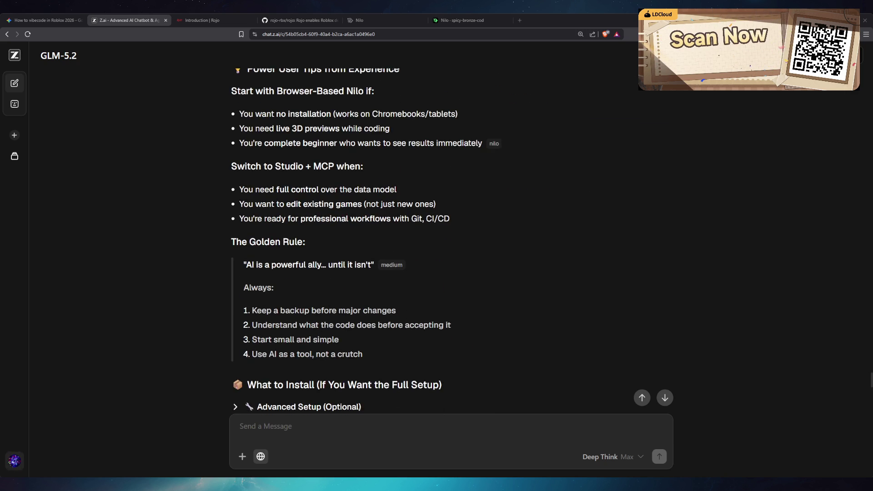
{"action": "scroll", "coordinate": [407, 240], "scroll_direction": "down", "scroll_amount": 4}
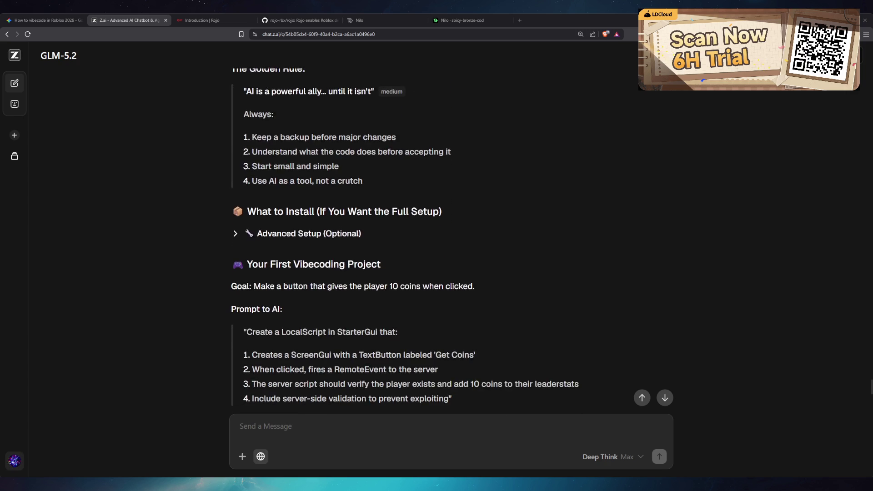
{"action": "scroll", "coordinate": [452, 241], "scroll_direction": "down", "scroll_amount": 3}
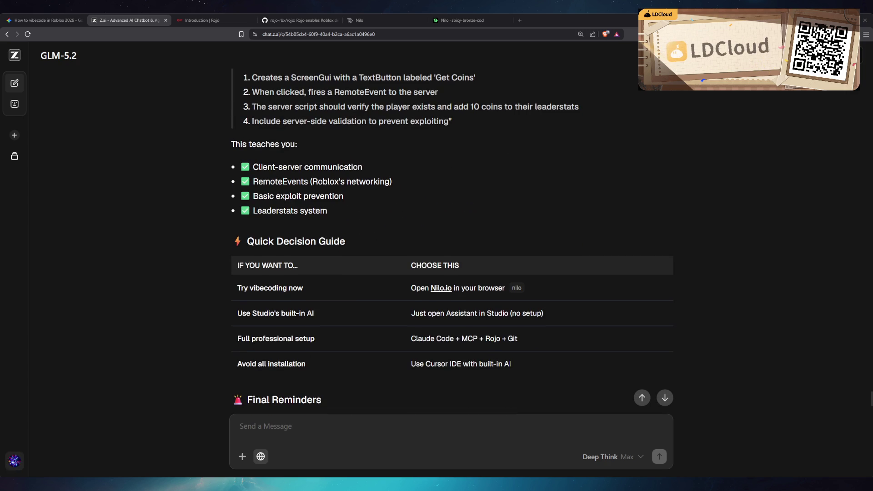
{"action": "scroll", "coordinate": [452, 241], "scroll_direction": "down", "scroll_amount": 2}
{"action": "scroll", "coordinate": [451, 241], "scroll_direction": "down", "scroll_amount": 2}
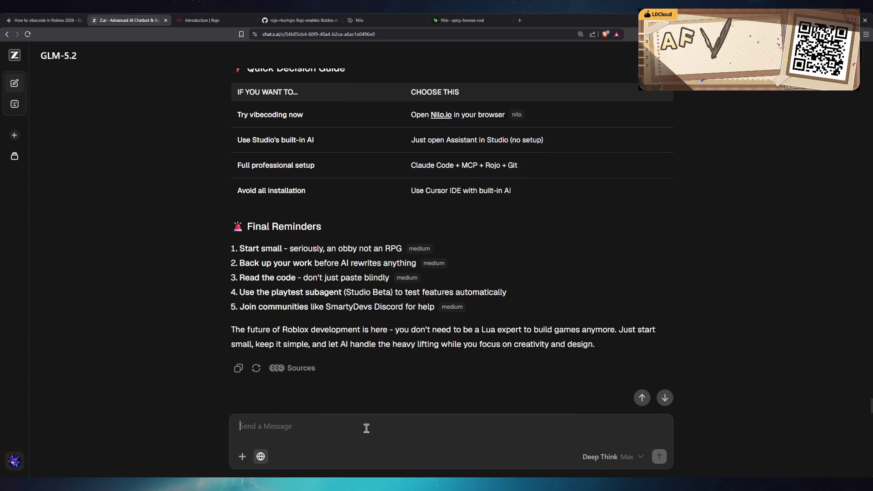
- Begin the prompt 'Consider a tycoon with the base foundation done' listing base, conveyors, assets, floors, weapons
{"action": "type", "text": "Consider a already"}
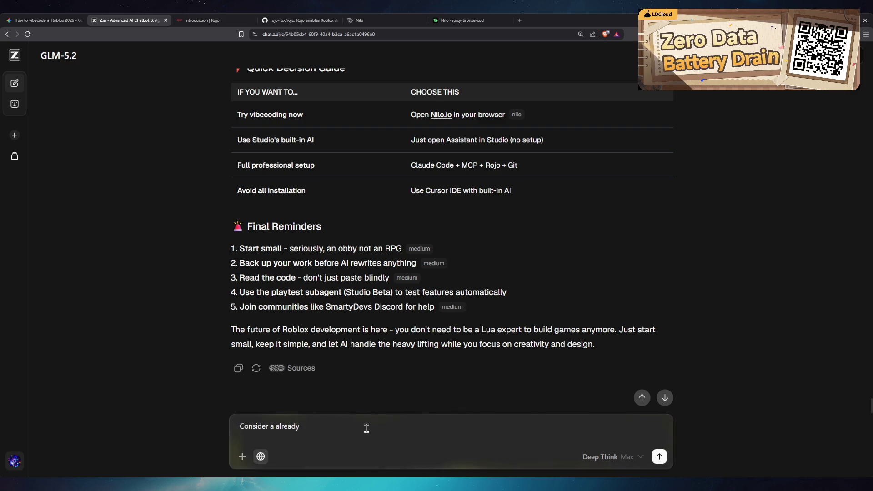
{"action": "key", "text": "ctrl+BackSpace"}
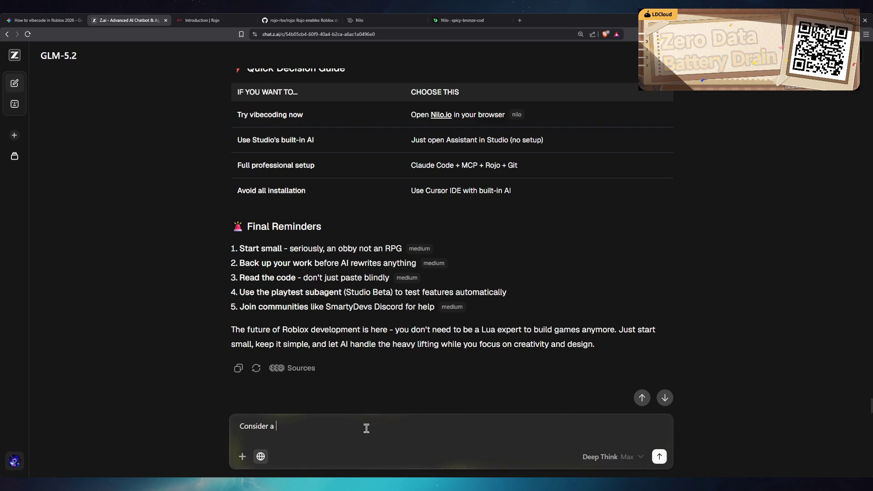
{"action": "type", "text": "tycoon with the base foundation done, we "}
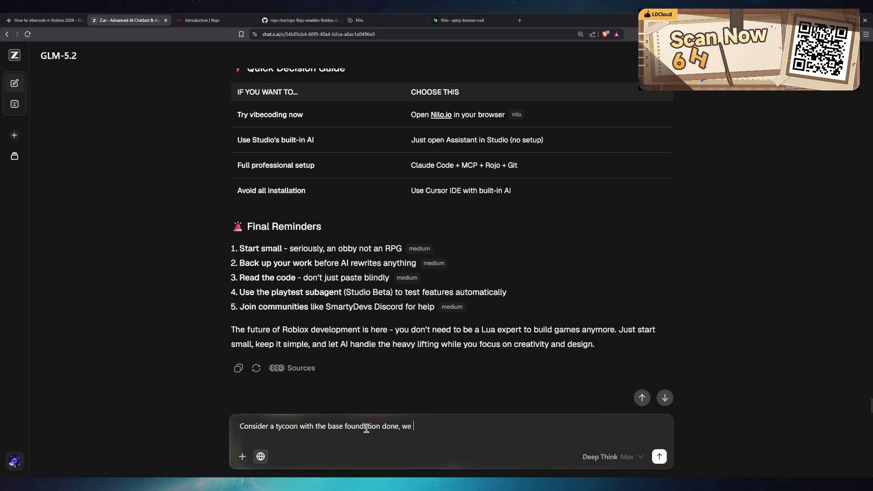
{"action": "type", "text": "have a base, cone"}
{"action": "key", "text": "BackSpace"}
{"action": "type", "text": "veniors, assets, "}
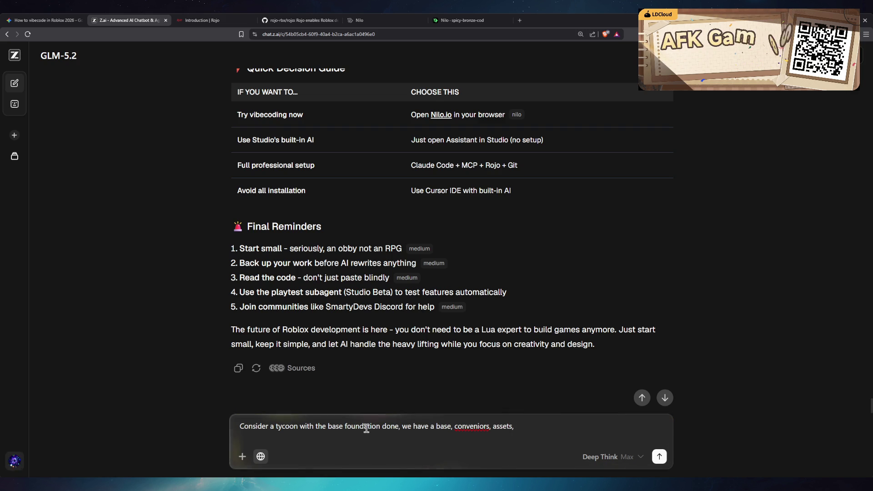
{"action": "type", "text": "floors in the tycoon, weapons"}
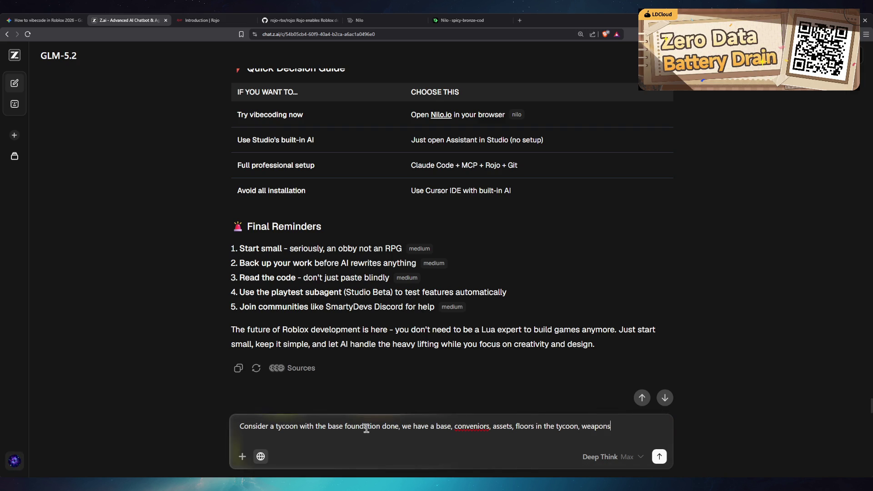
{"action": "type", "text": " but it"}
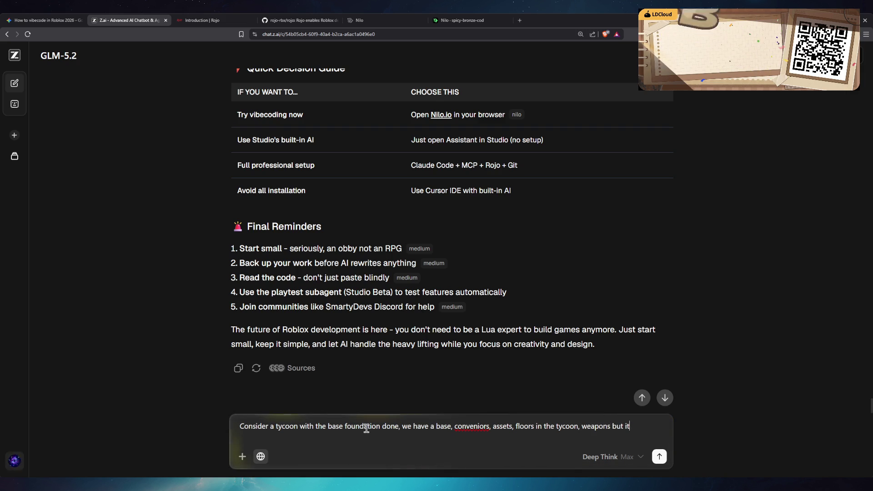
{"action": "type", "text": "'s not e"}
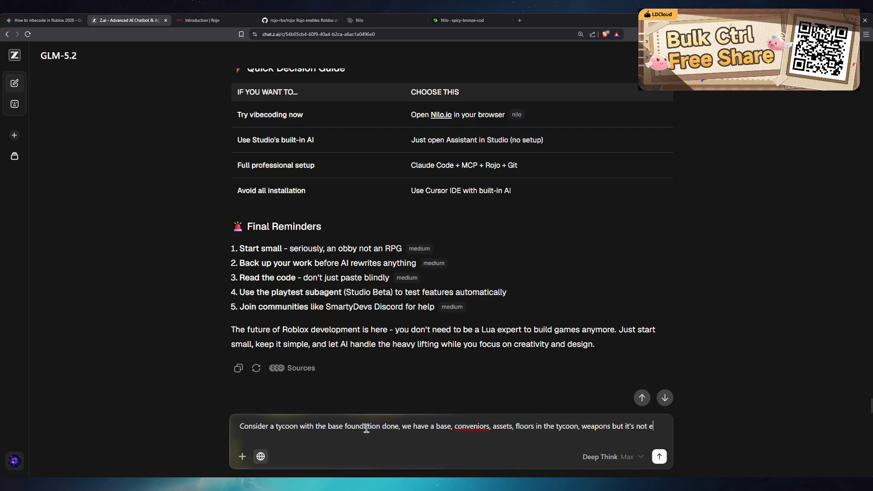
- Continue with 'it's not perfectly executed, some paid', fixing typos and dropping 'purchasables'
{"action": "key", "text": "BackSpace"}
{"action": "type", "text": "perfectly execute"}
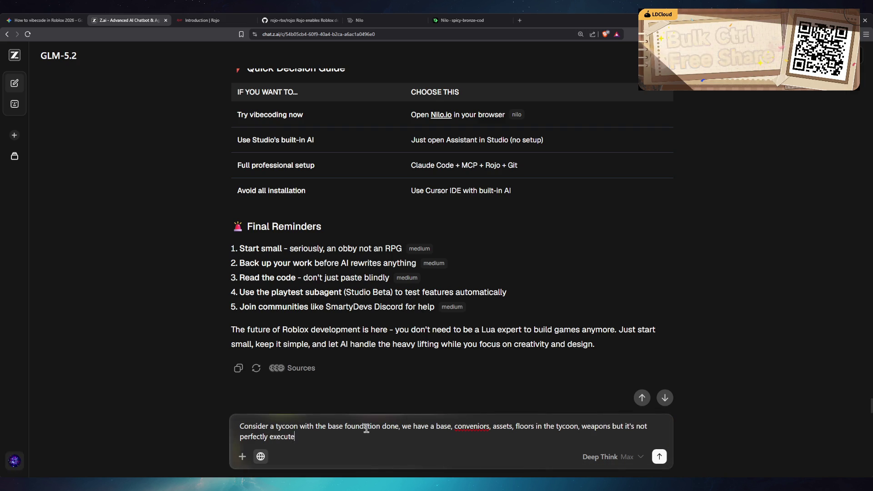
{"action": "type", "text": "d, some p"}
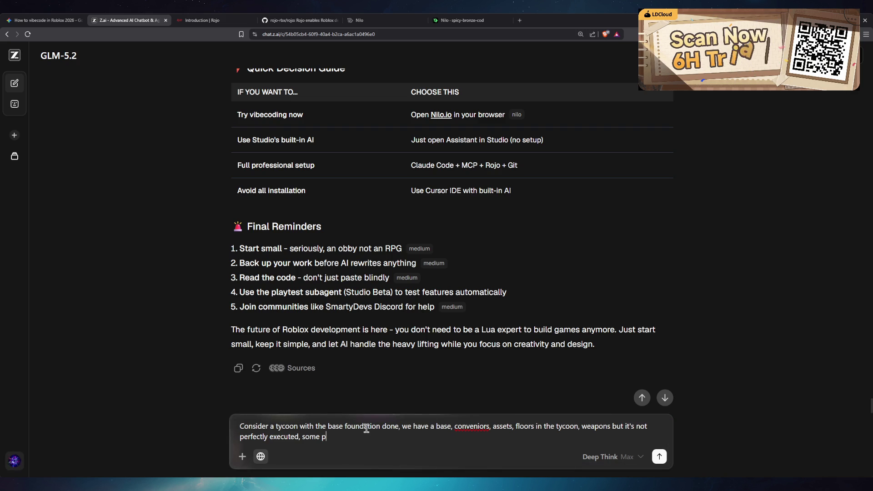
{"action": "type", "text": "aid purchasa"}
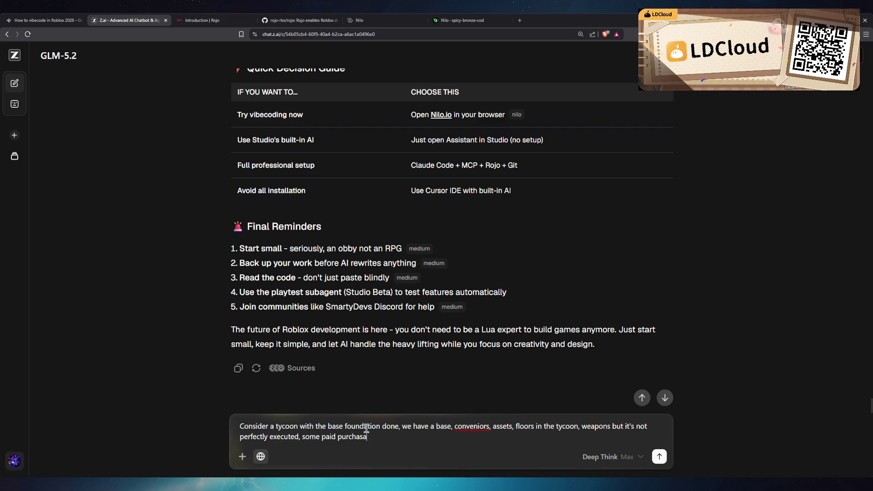
{"action": "key", "text": "BackSpace"}
{"action": "type", "text": "eables"}
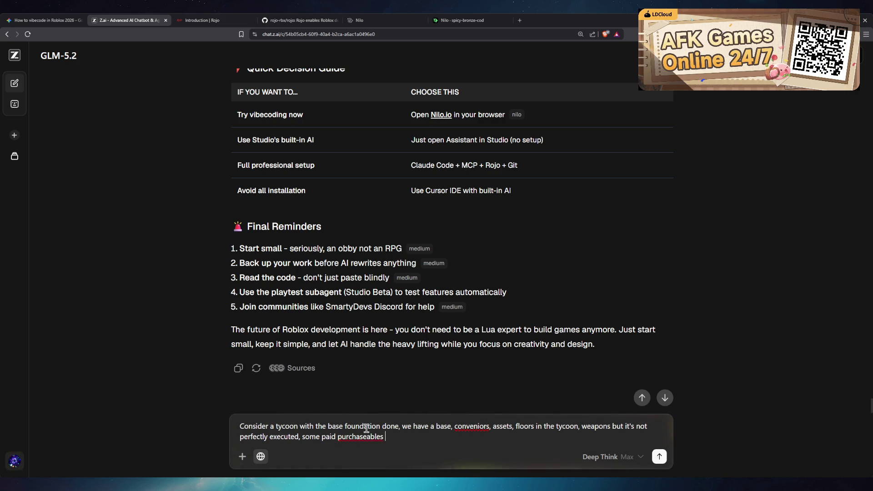
{"action": "key", "text": "ctrl+BackSpace"}
{"action": "type", "text": "purchasables"}
{"action": "key", "text": "ctrl+BackSpace"}
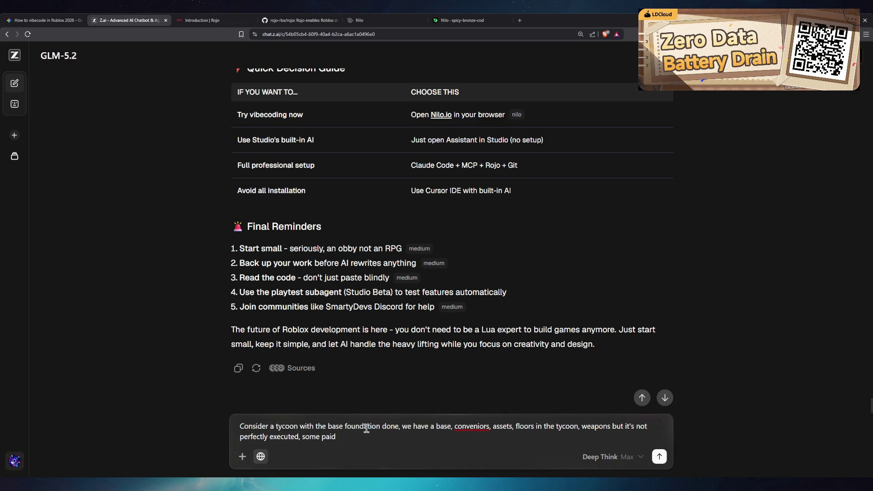